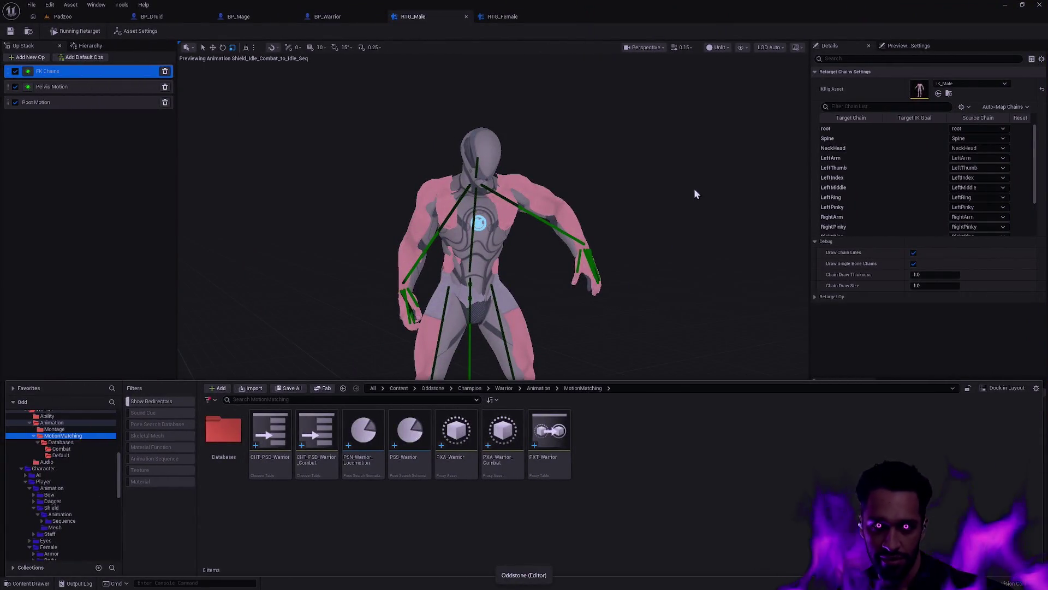
# Step: Switch from File Explorer to the macOS desktop with the Bloodshard VS Code workspace
pyautogui.click(694, 193)
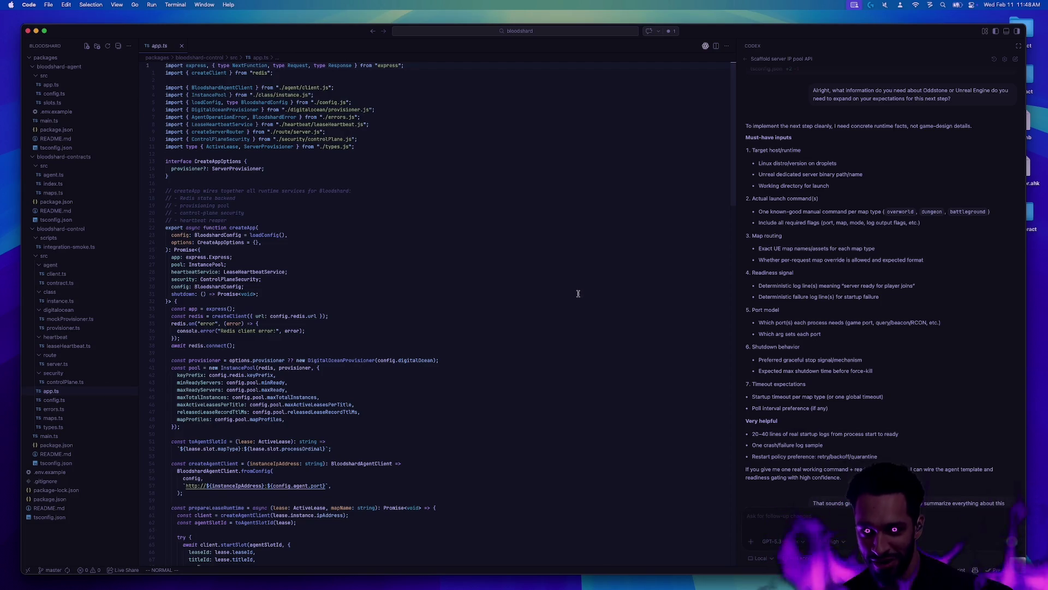
pyautogui.hotkey('ctrl', 'Left')
pyautogui.hotkey('ctrl', 'Left')
pyautogui.hotkey('ctrl', 'Right')
pyautogui.hotkey('ctrl', 'Right')
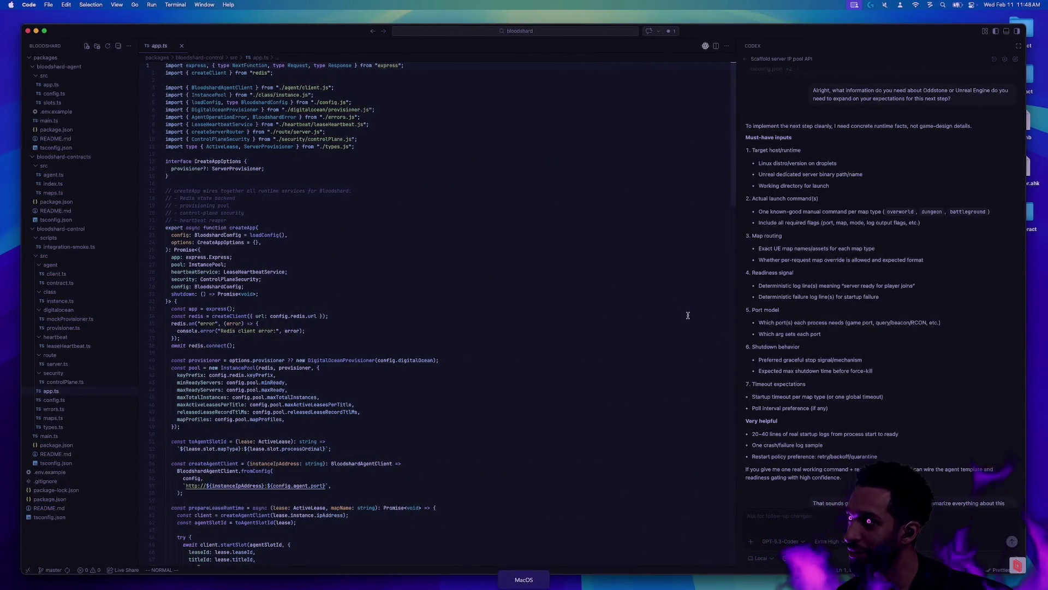
pyautogui.hotkey('ctrl', 'Left')
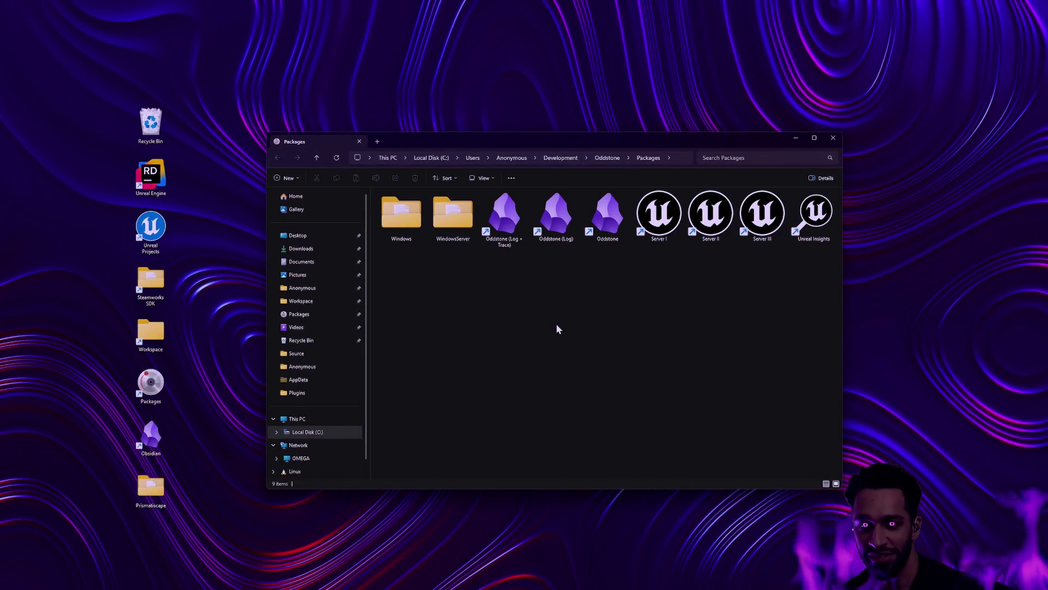
pyautogui.hotkey('ctrl', 'Right')
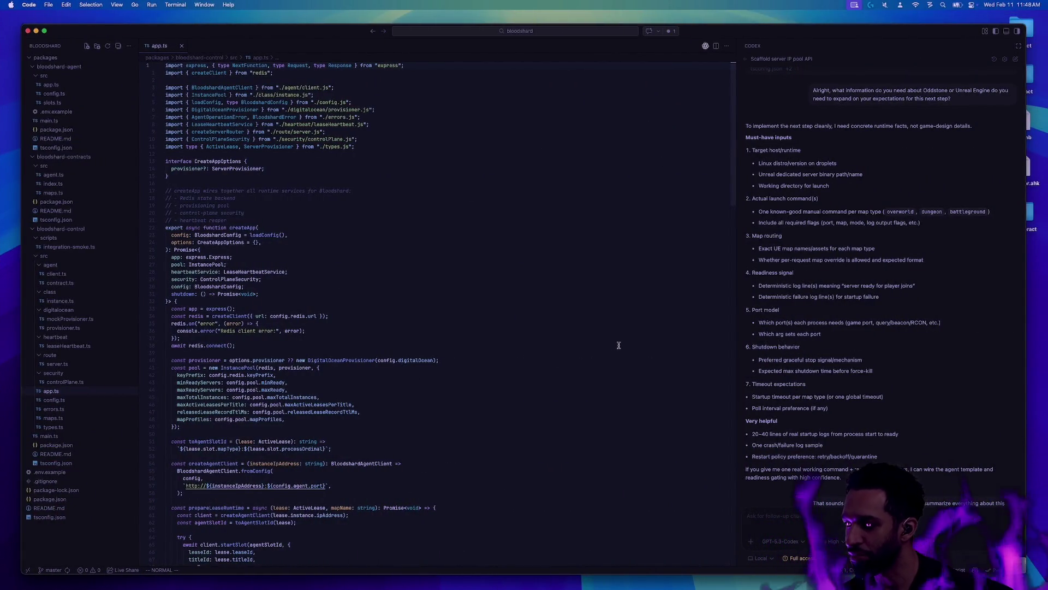
pyautogui.hotkey('ctrl', 'Left')
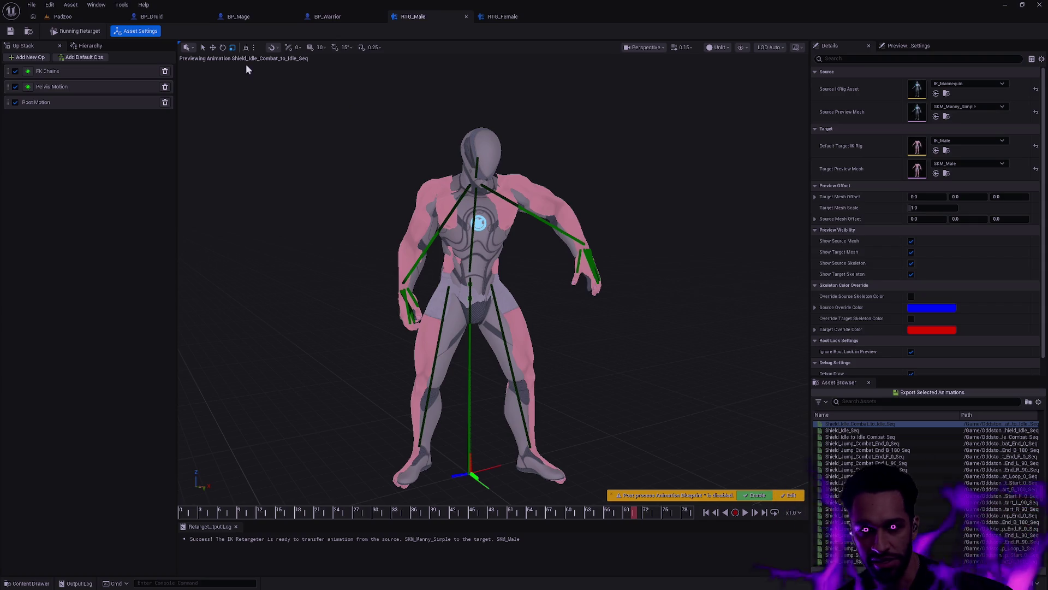
# Step: In the Padzoo level, open the Content Drawer and browse the MotionMatching Databases and Combat folders
pyautogui.click(63, 16)
pyautogui.hotkey('ctrl', 'space')
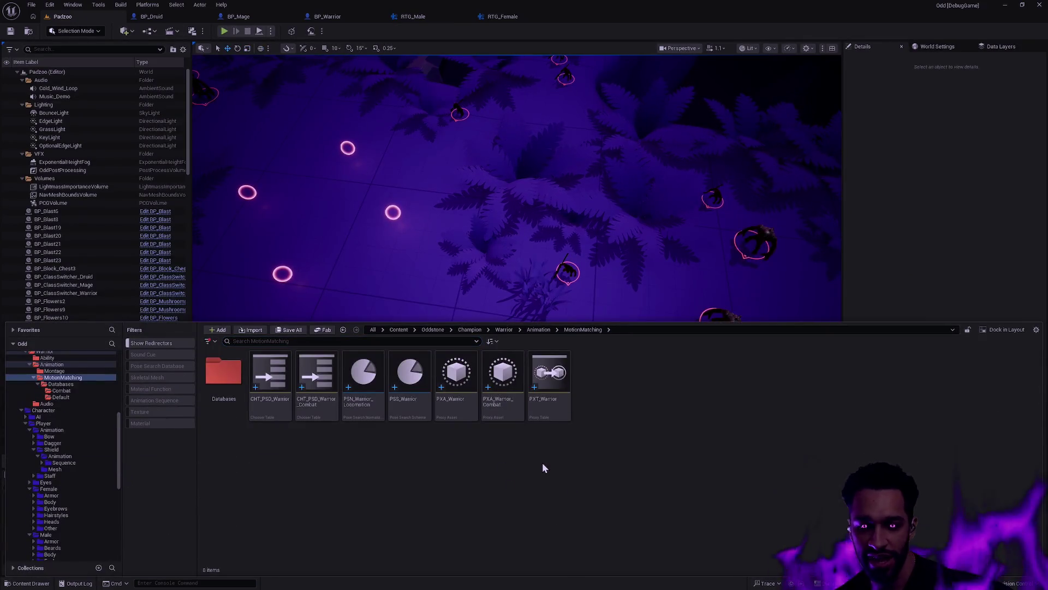
pyautogui.click(549, 376)
pyautogui.doubleClick(224, 374)
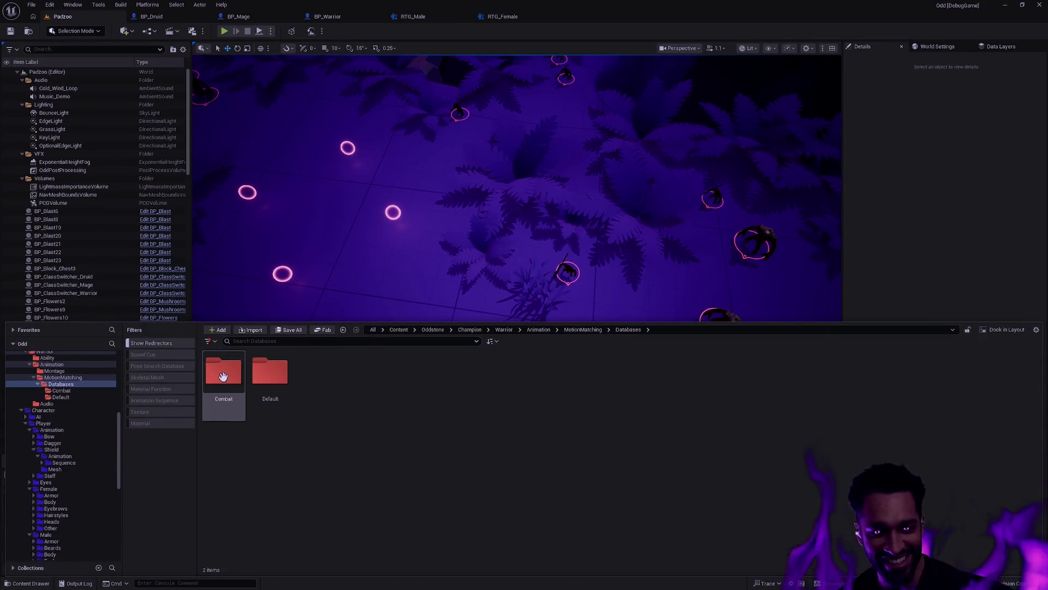
pyautogui.doubleClick(224, 376)
pyautogui.hotkey('alt', 'Left')
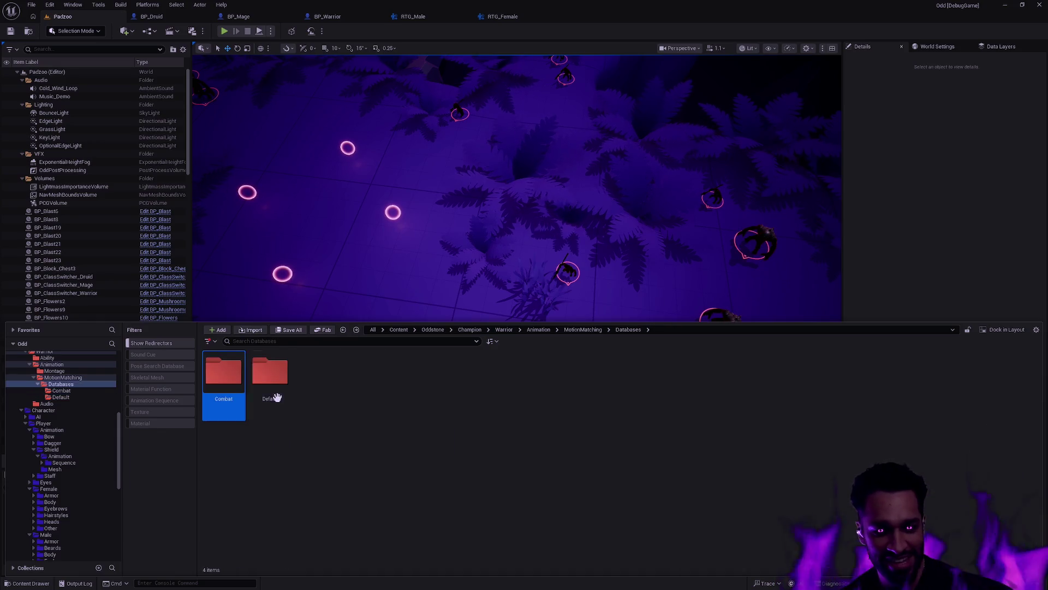
pyautogui.hotkey('alt', 'Left')
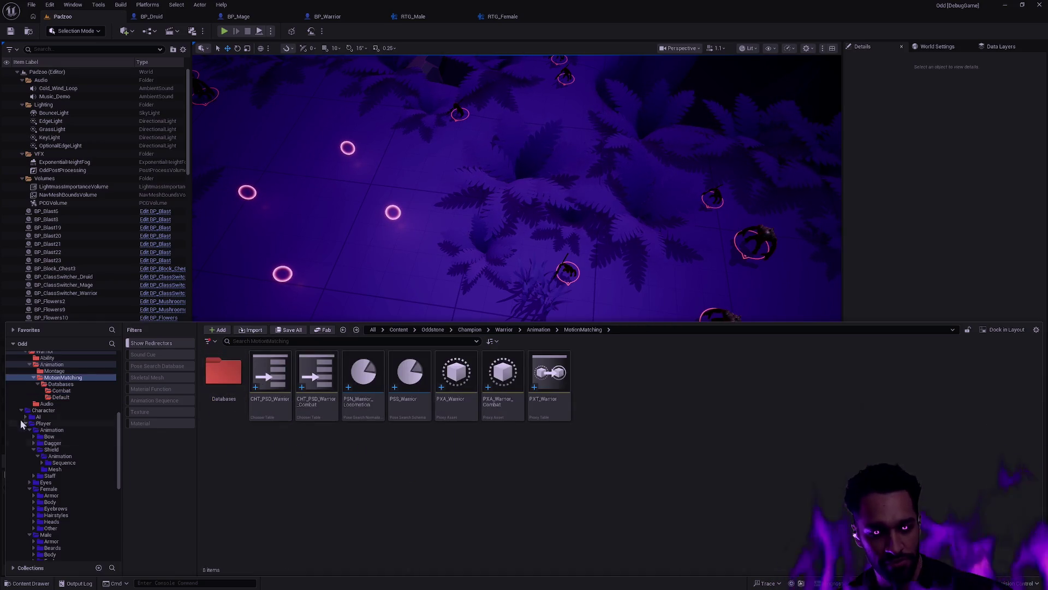
# Step: Collapse the Shield and Warrior folders in the tree and open the Mage champion folder
pyautogui.click(60, 456)
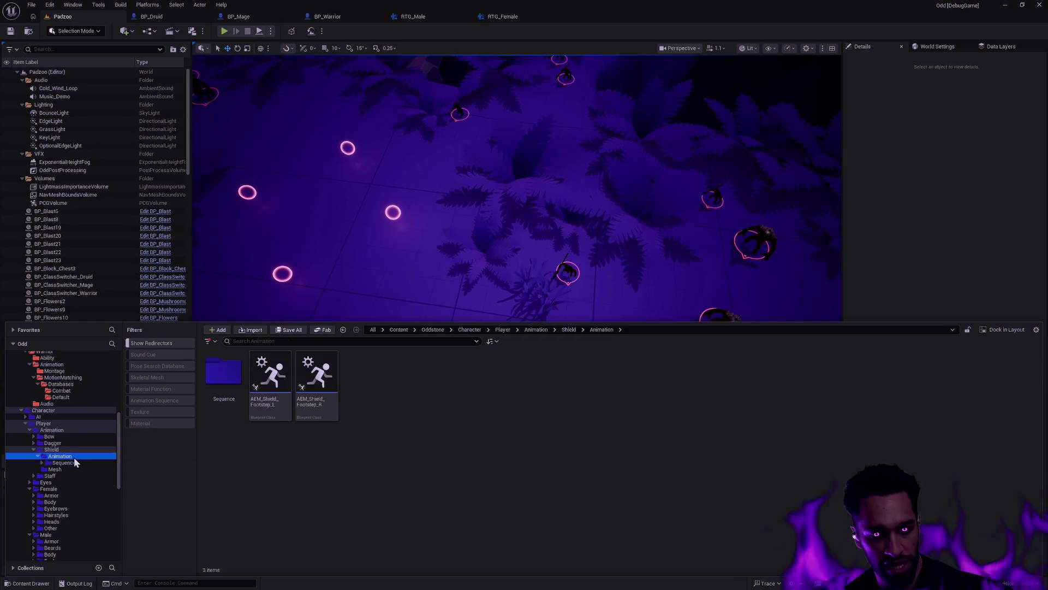
pyautogui.click(34, 449)
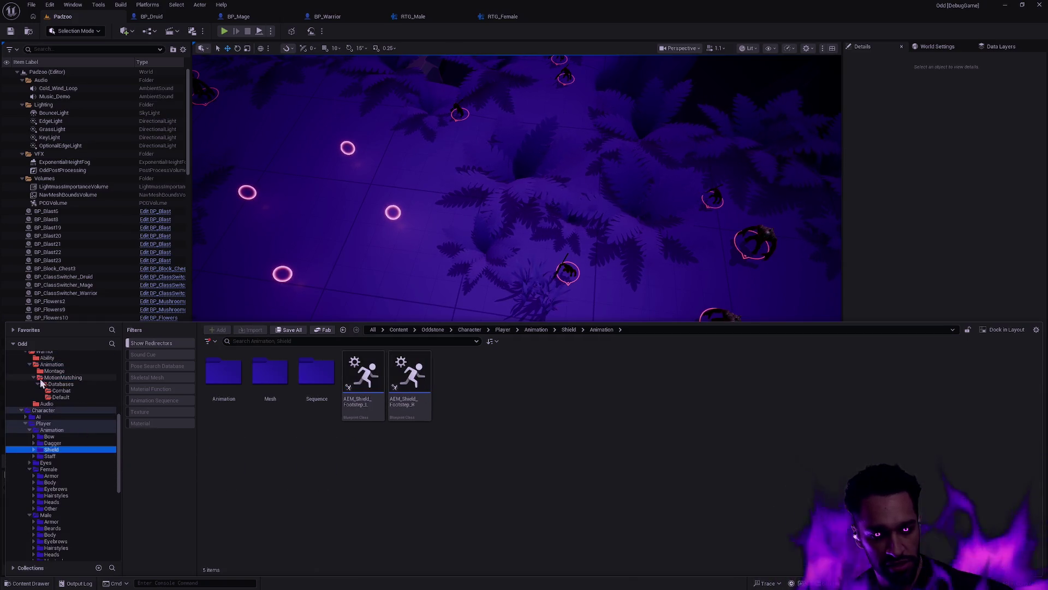
pyautogui.click(30, 365)
pyautogui.scroll(2, 33, 382)
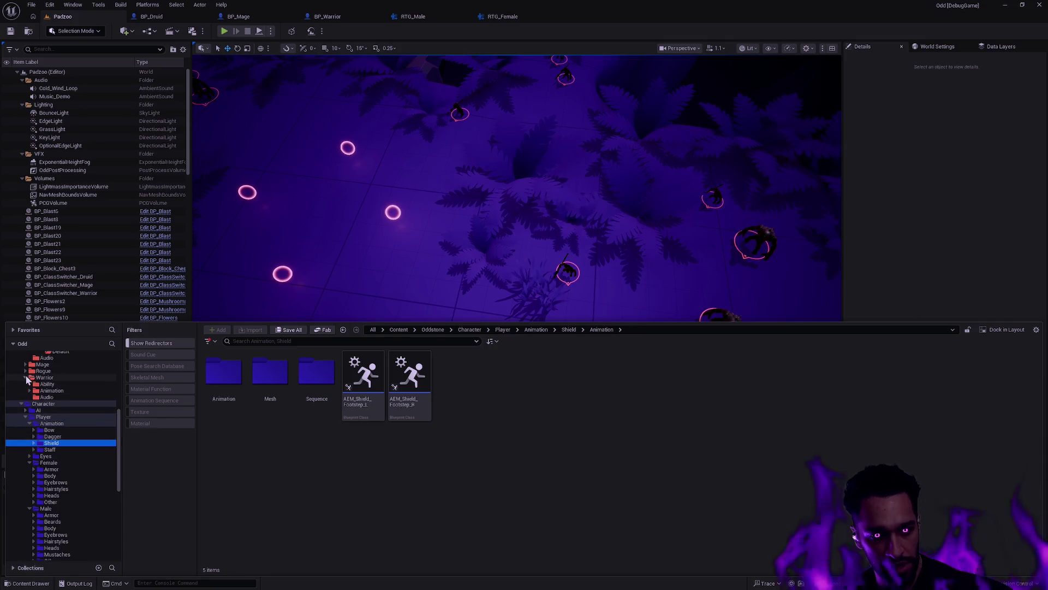
pyautogui.click(25, 378)
pyautogui.click(25, 364)
pyautogui.click(50, 384)
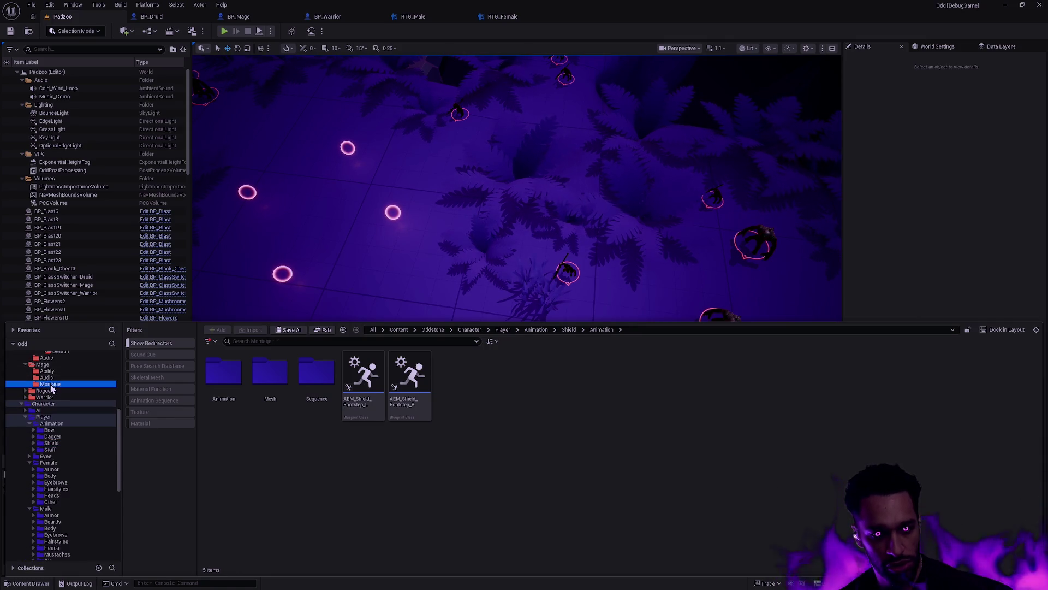
pyautogui.click(43, 364)
# Step: Create a new folder named 'Animation' inside Mage and color it red
pyautogui.rightClick(313, 495)
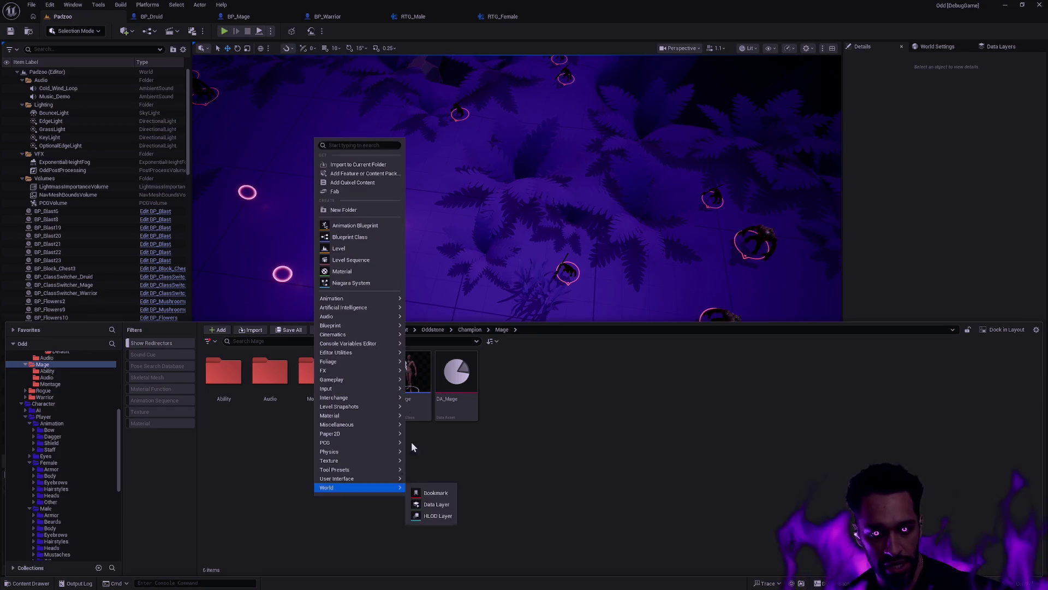
pyautogui.click(357, 210)
pyautogui.write('Animation')
pyautogui.press('Return')
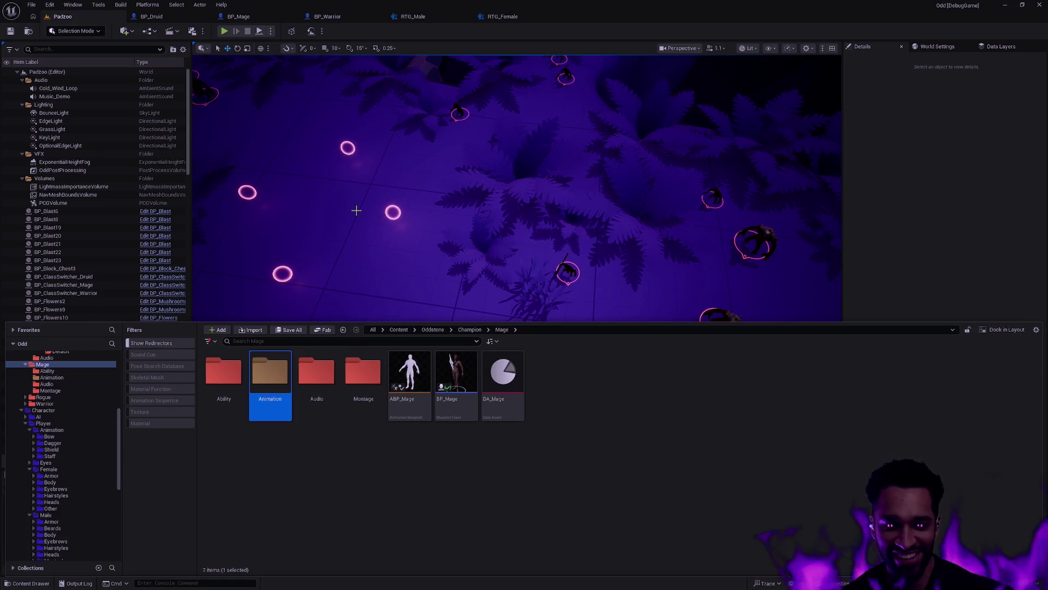
pyautogui.rightClick(281, 384)
pyautogui.moveTo(339, 463)
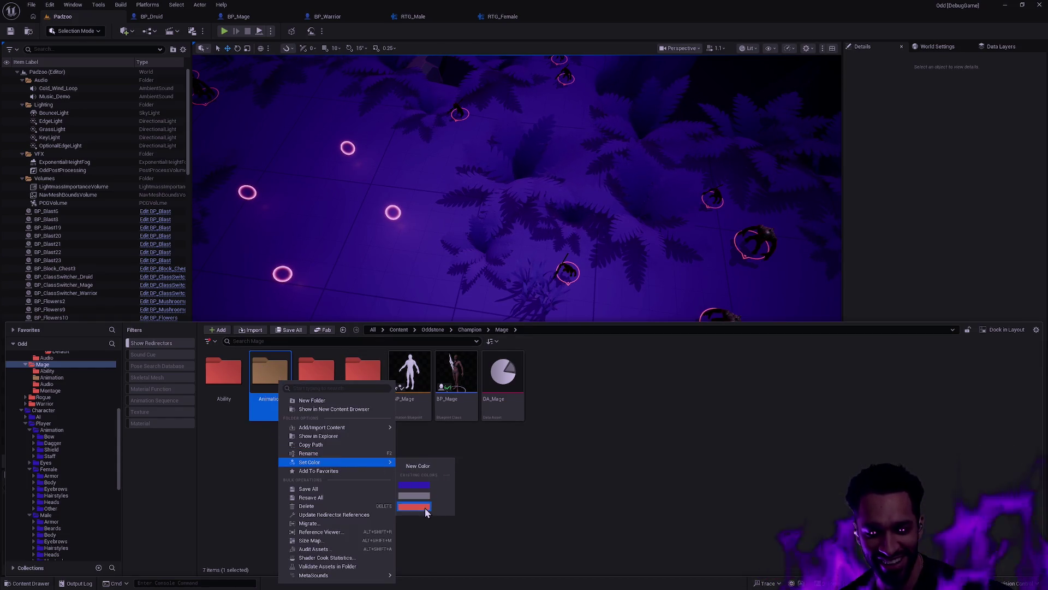
pyautogui.click(426, 507)
pyautogui.click(358, 461)
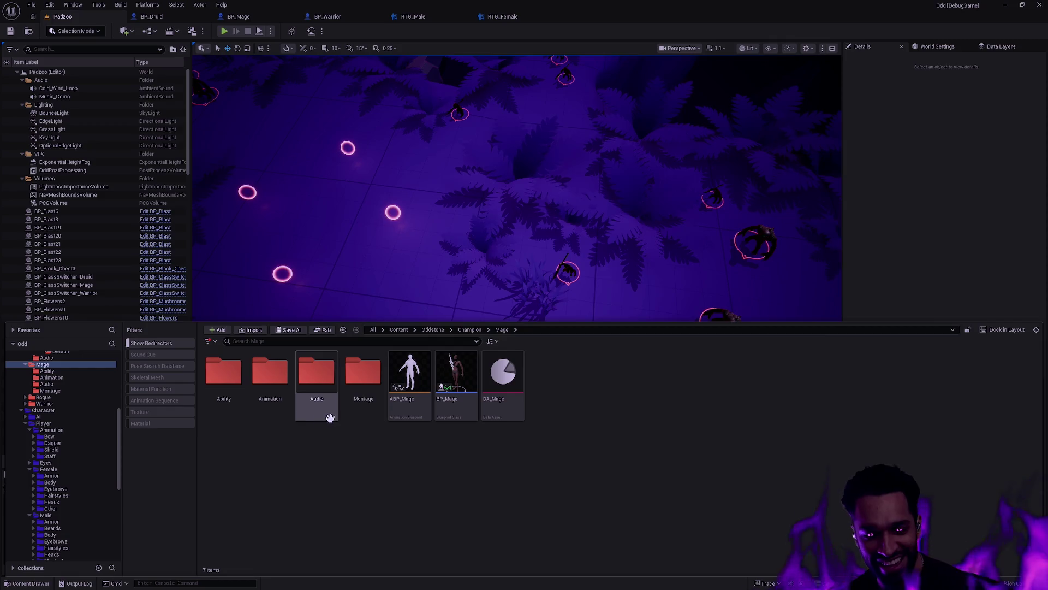
# Step: Move the Montage folder into Animation and allow the eight Mage montage files to change
pyautogui.moveTo(363, 377)
pyautogui.mouseDown()
pyautogui.moveTo(275, 371)
pyautogui.moveTo(267, 382)
pyautogui.mouseUp()
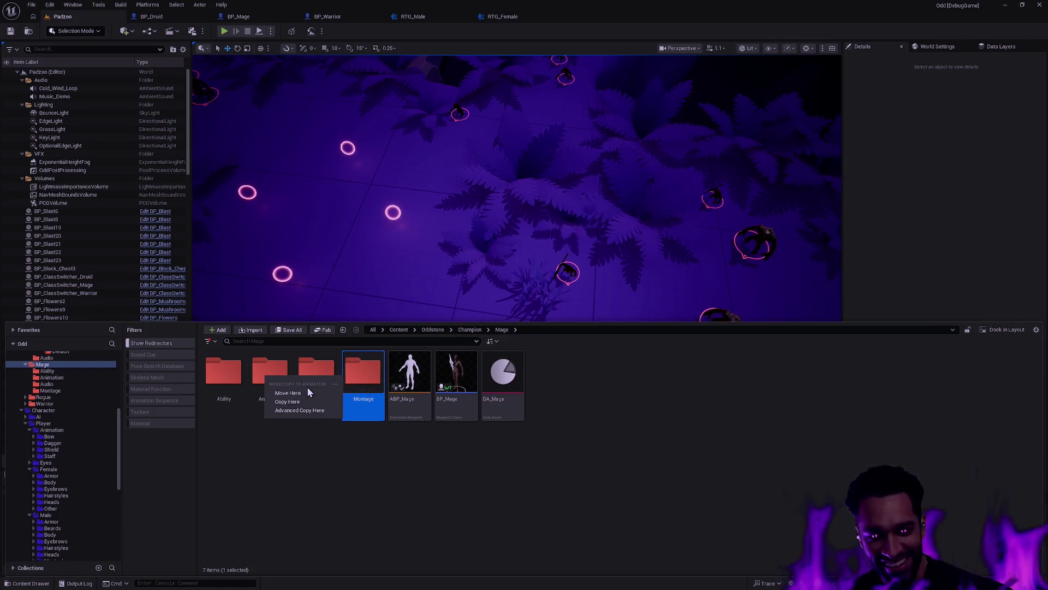
pyautogui.click(305, 391)
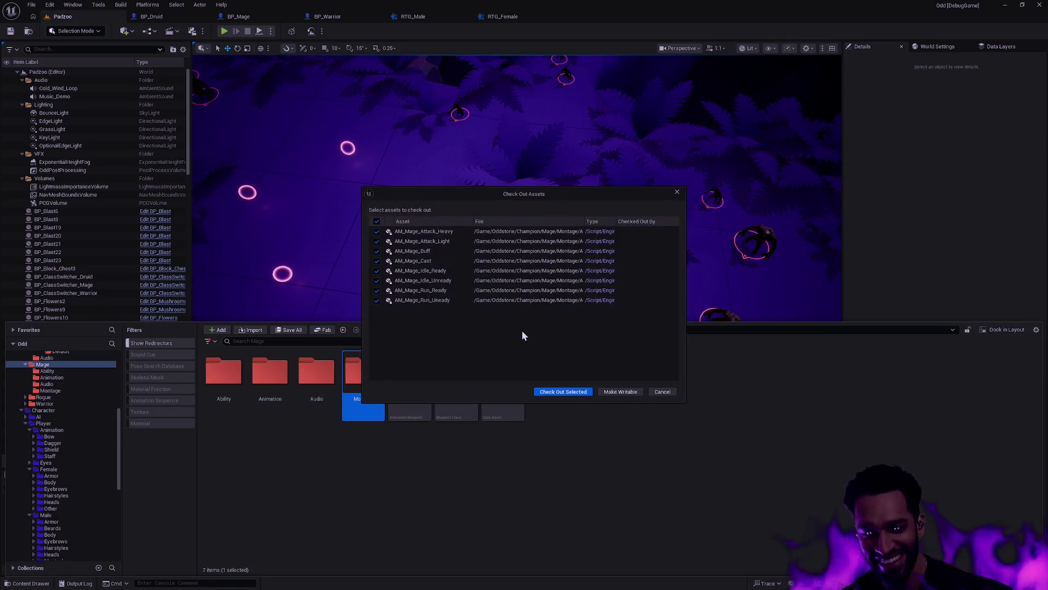
pyautogui.click(625, 392)
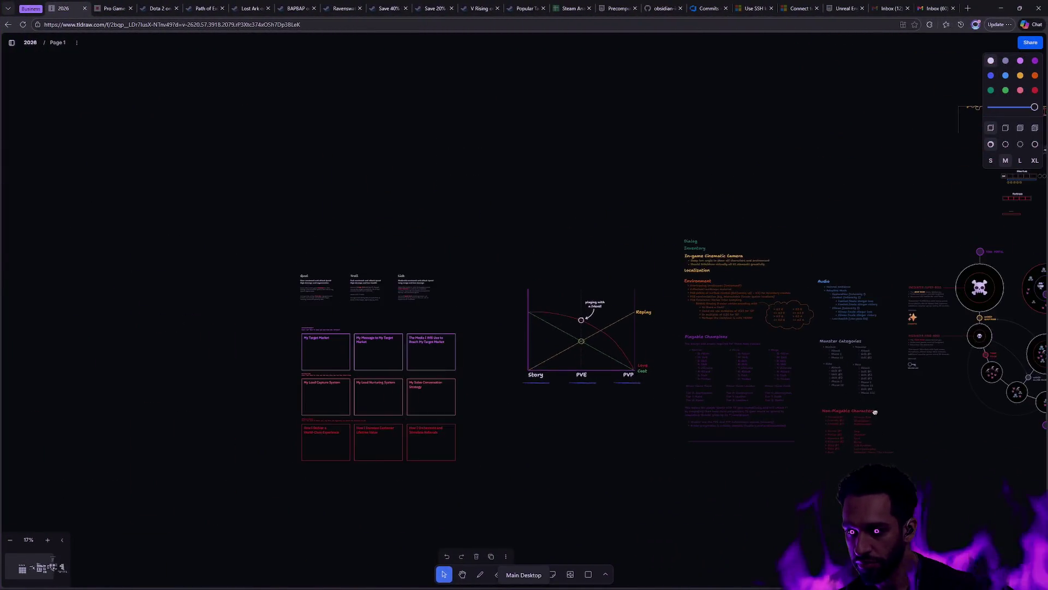
# Step: Pan and zoom across the tldraw encounter map, then switch to the Unreal Editor desktop
pyautogui.moveTo(875, 412); pyautogui.dragTo(475, 413)
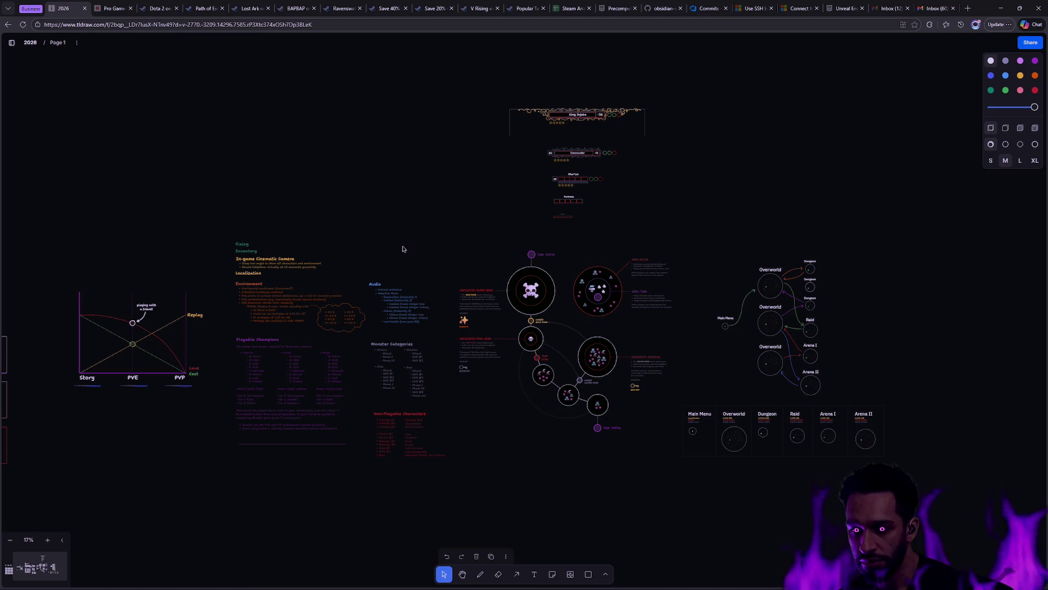
pyautogui.scroll(10, 675, 333)
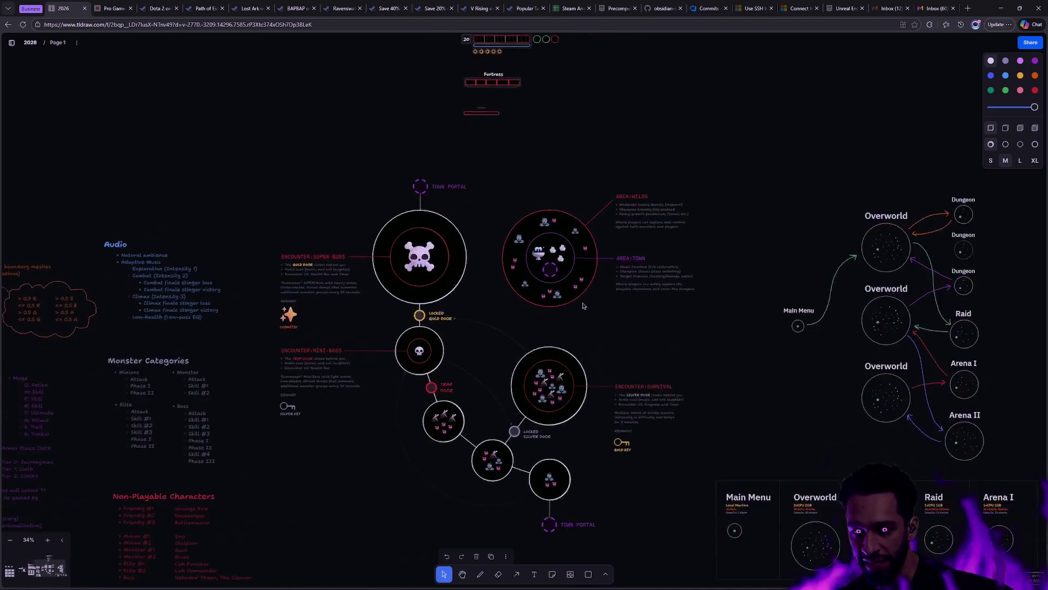
pyautogui.scroll(5, 677, 328)
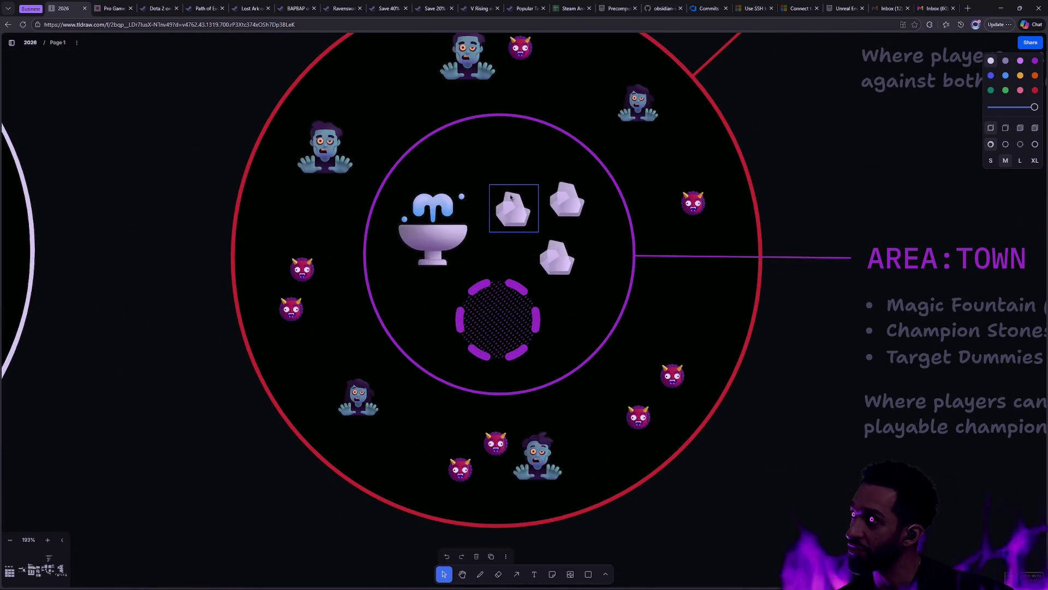
pyautogui.scroll(-3, 541, 238)
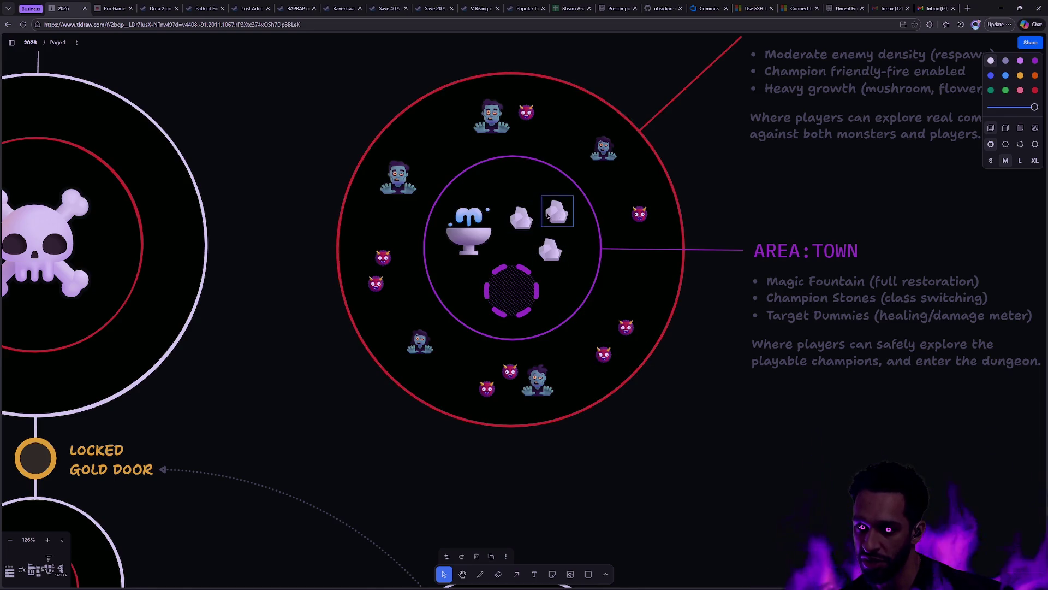
pyautogui.press('ctrl+super+Right')
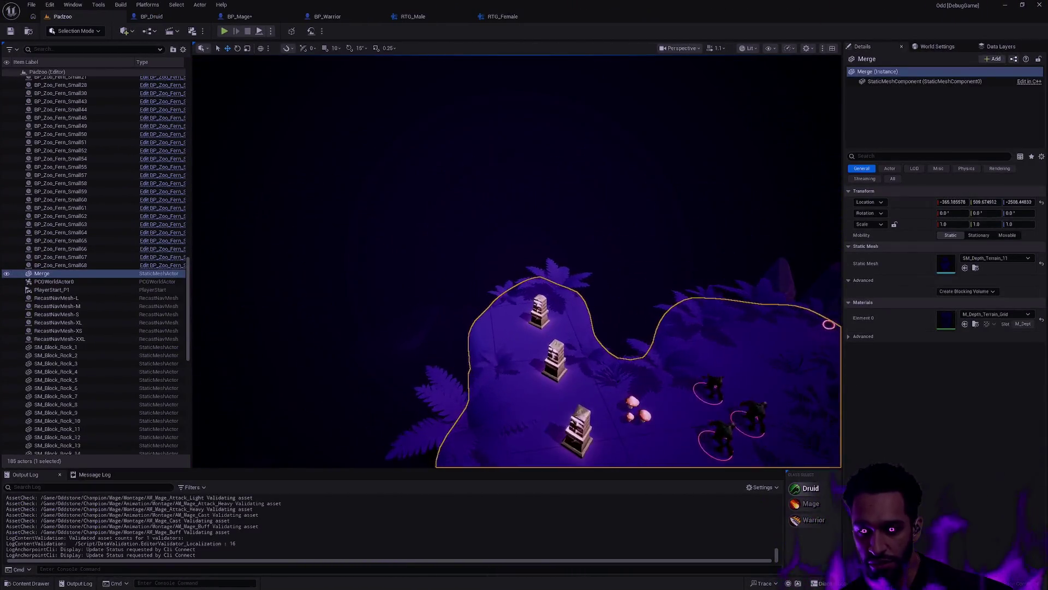
# Step: Deselect the Merge terrain mesh and switch back to the tldraw dungeon map desktop
pyautogui.press('Escape')
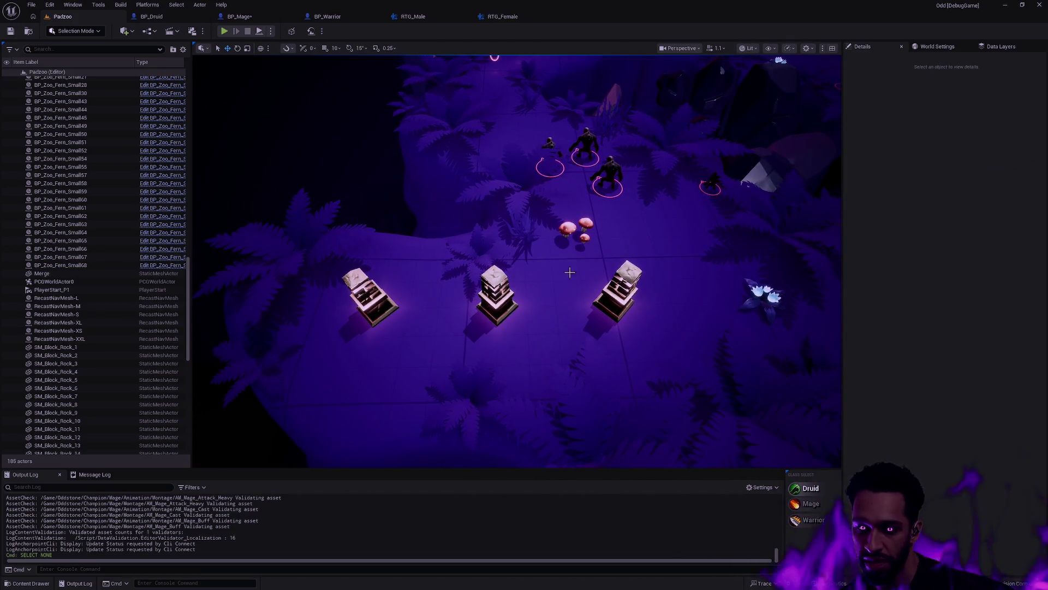
pyautogui.press('ctrl+super+Left')
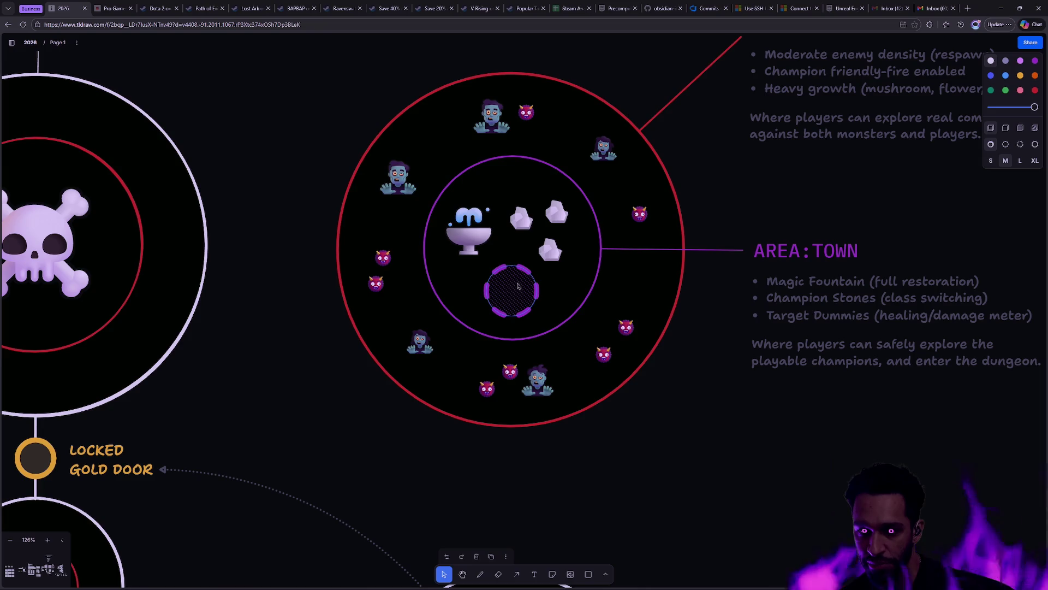
pyautogui.rightClick(651, 408)
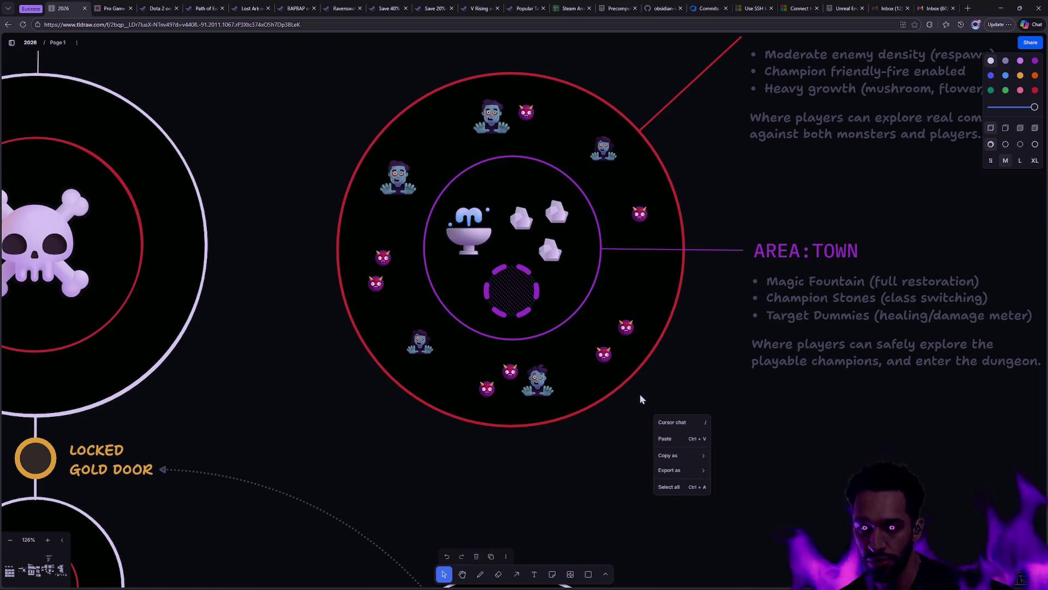
pyautogui.click(551, 485)
pyautogui.rightClick(601, 385)
pyautogui.scroll(-10, 600, 385)
pyautogui.click(621, 353)
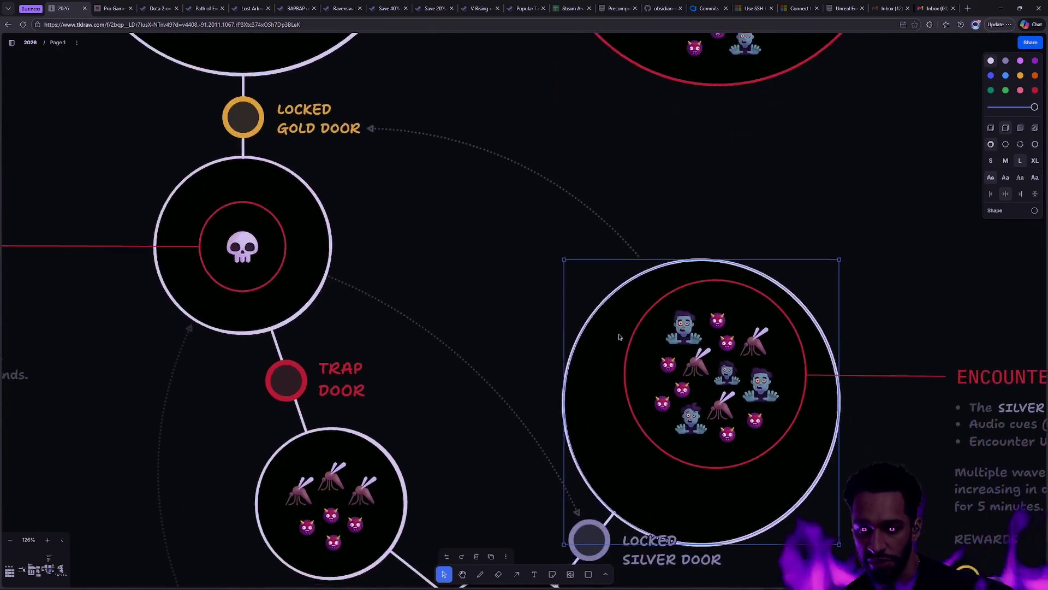
pyautogui.scroll(-5, 621, 353)
pyautogui.click(726, 492)
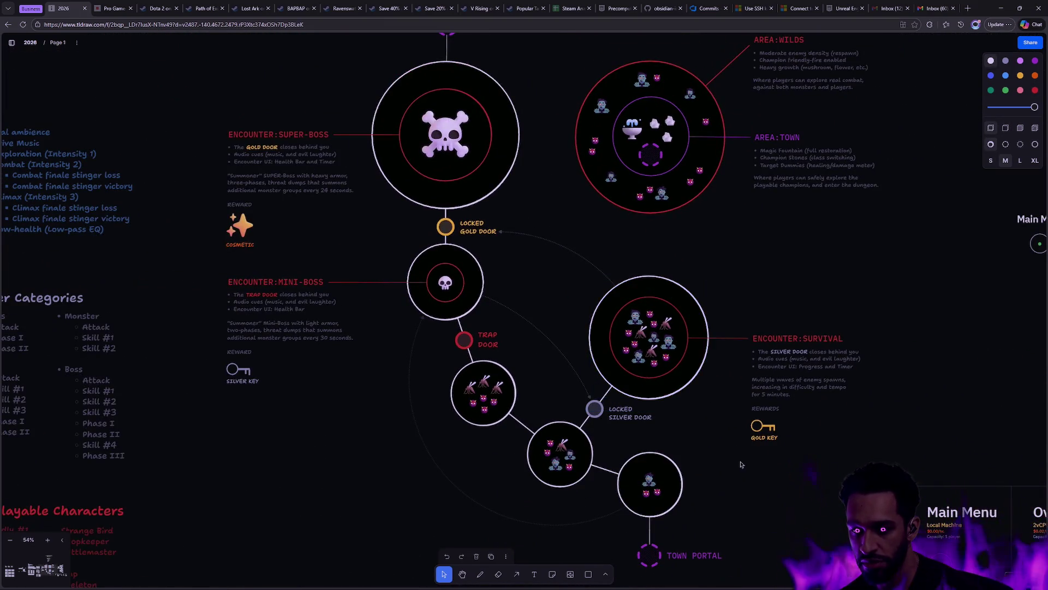
pyautogui.scroll(-4, 708, 373)
pyautogui.scroll(10, 677, 458)
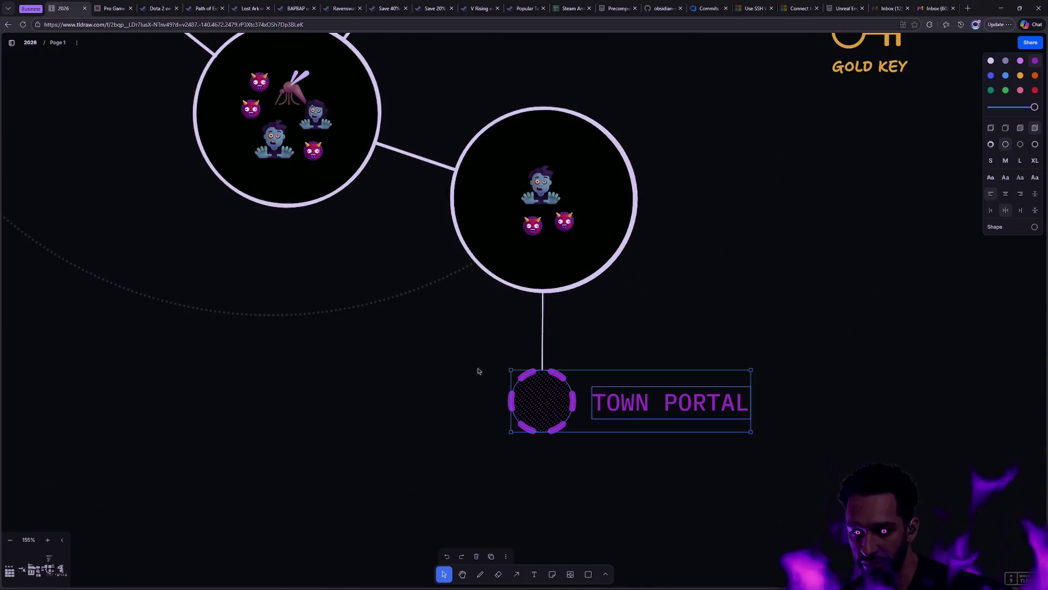
pyautogui.scroll(-10, 683, 382)
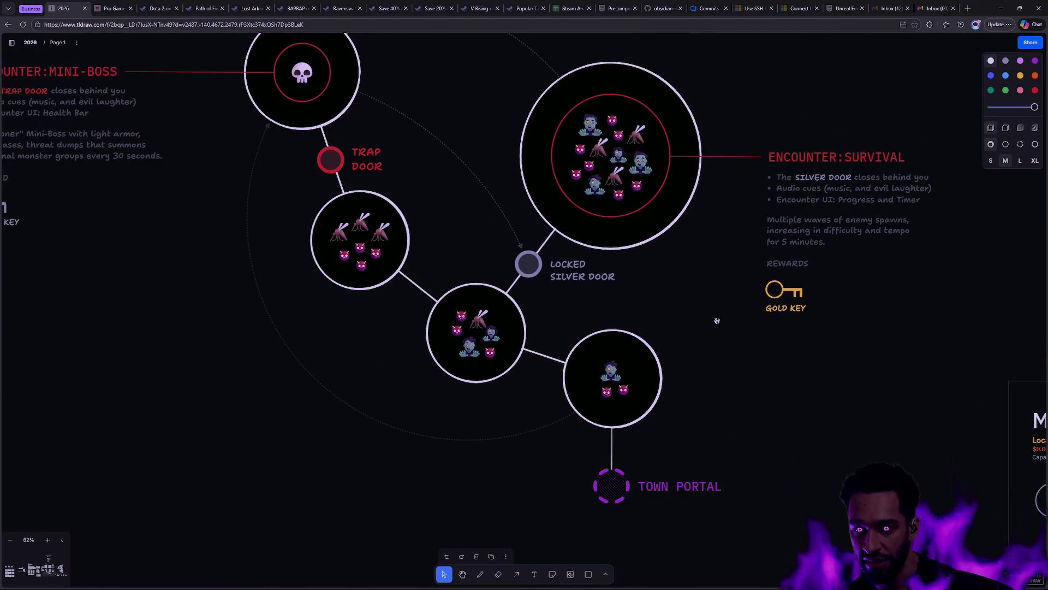
pyautogui.scroll(2, 655, 415)
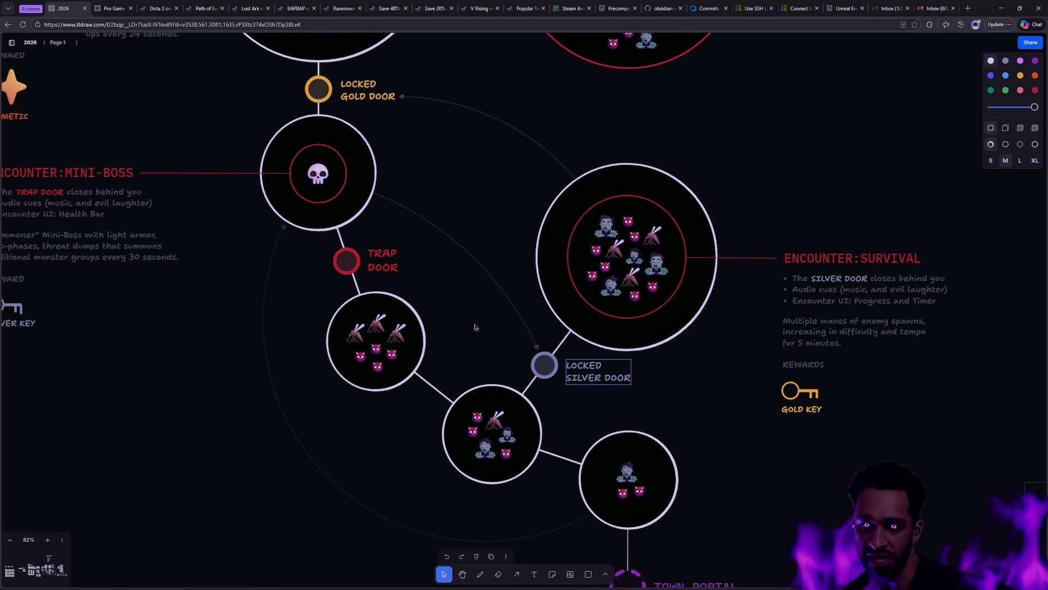
pyautogui.scroll(8, 628, 262)
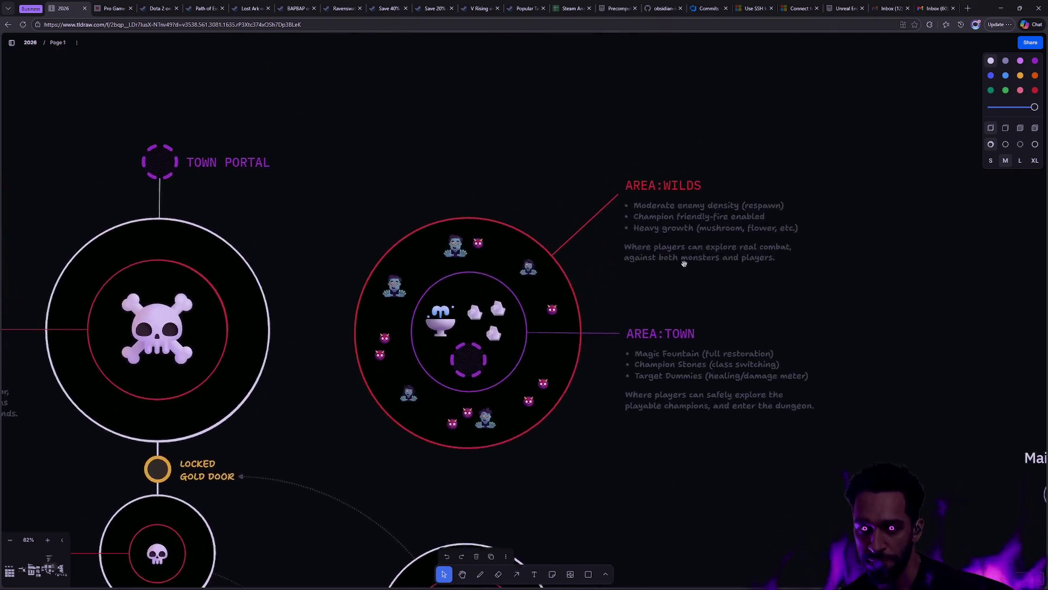
pyautogui.scroll(5, 639, 355)
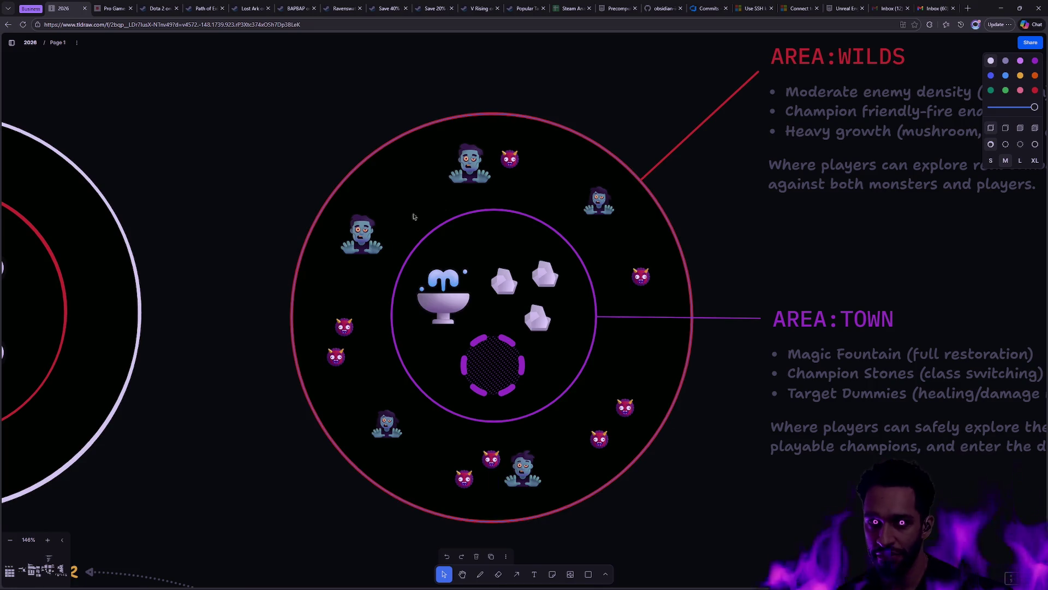
pyautogui.scroll(1, 431, 224)
pyautogui.scroll(-2, 628, 377)
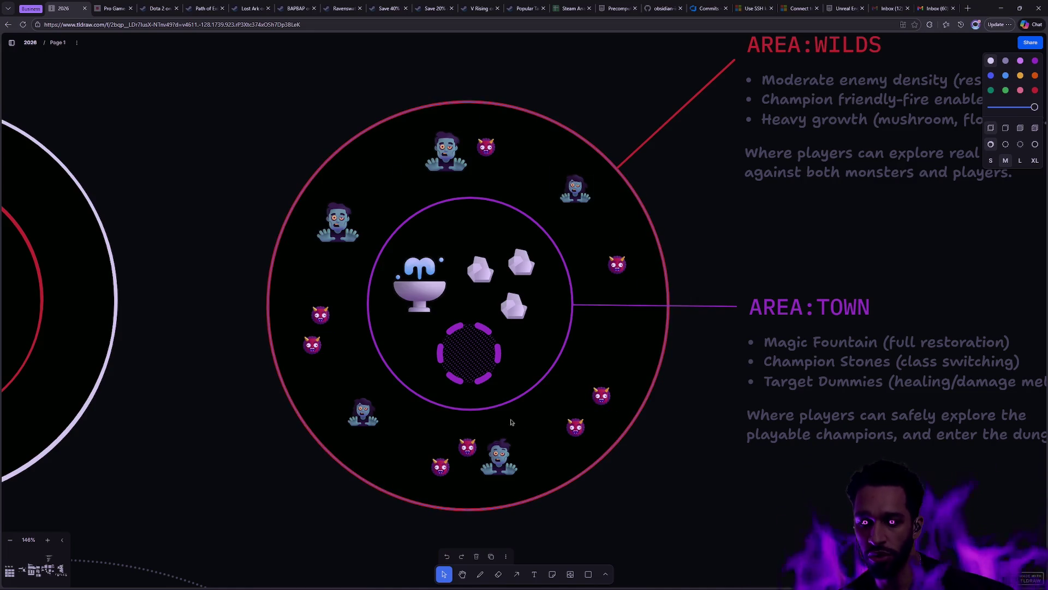
# Step: Pan and zoom the tldraw board over the Town, Boss, lower encounters and Town Portal areas
pyautogui.scroll(-2, 318, 399)
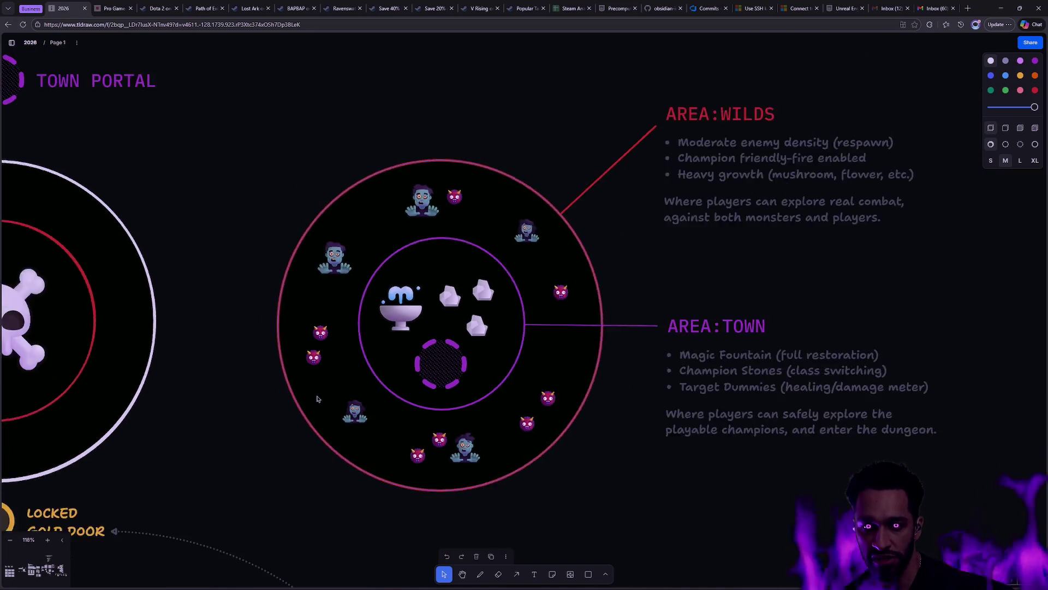
pyautogui.scroll(-3, 317, 399)
pyautogui.moveTo(594, 505); pyautogui.dragTo(626, 310)
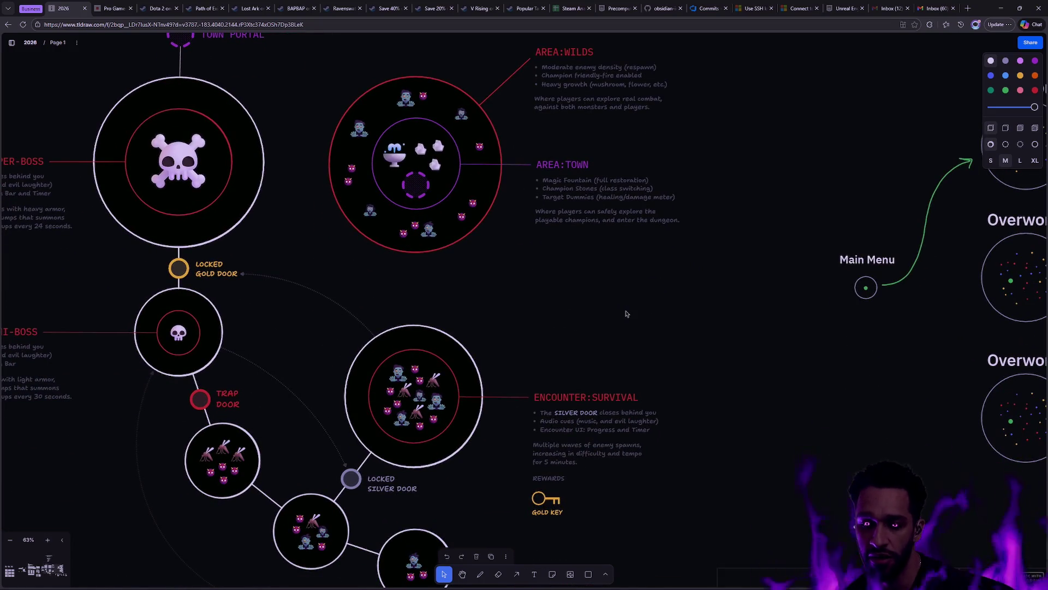
pyautogui.scroll(3, 483, 257)
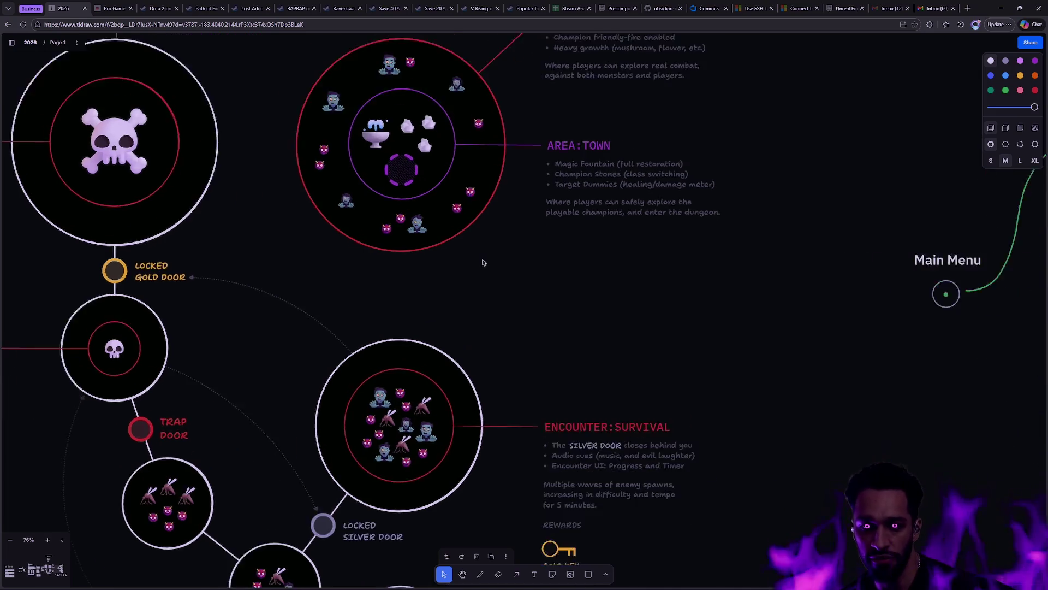
pyautogui.moveTo(515, 228); pyautogui.dragTo(595, 328)
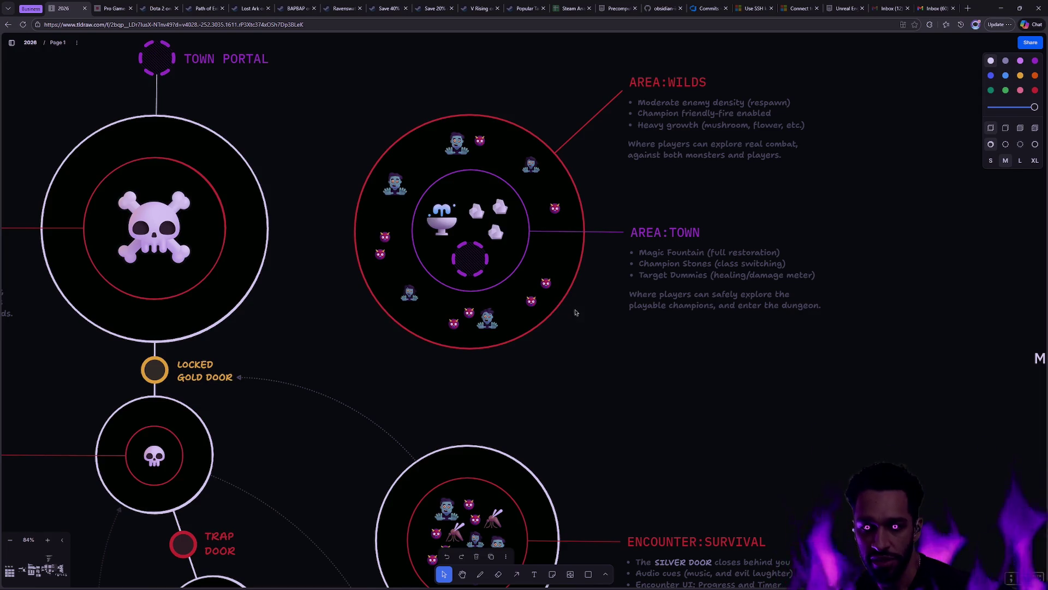
pyautogui.scroll(5, 370, 209)
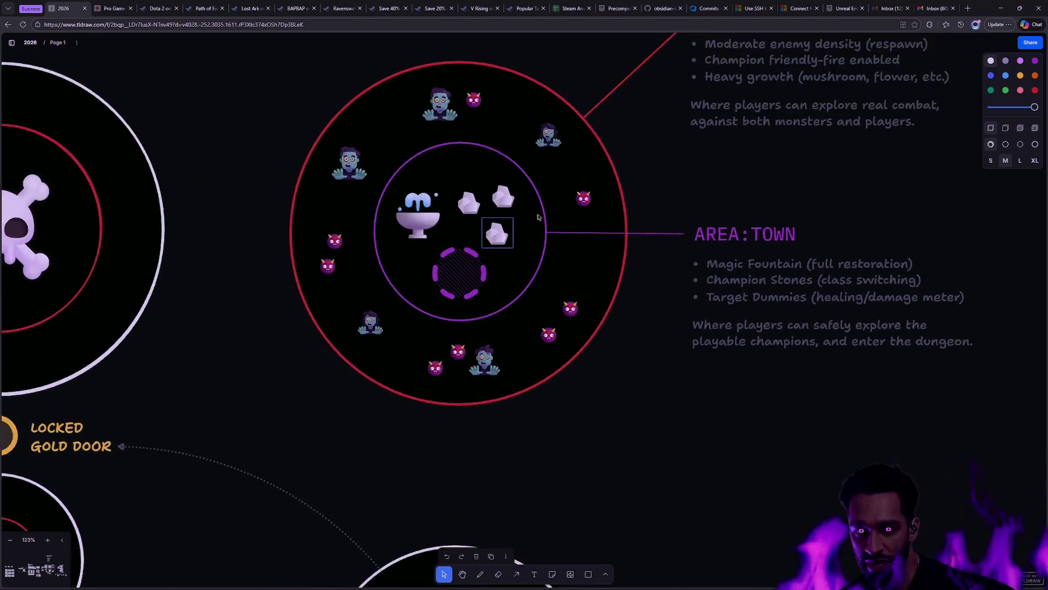
pyautogui.scroll(-2, 354, 251)
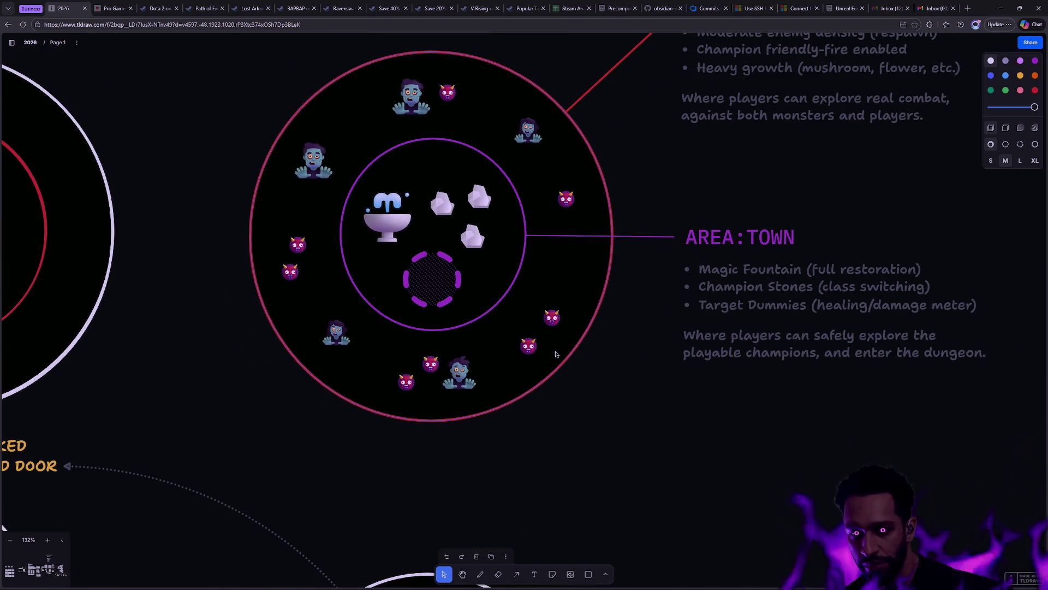
pyautogui.scroll(-2, 616, 381)
pyautogui.scroll(-2, 616, 381)
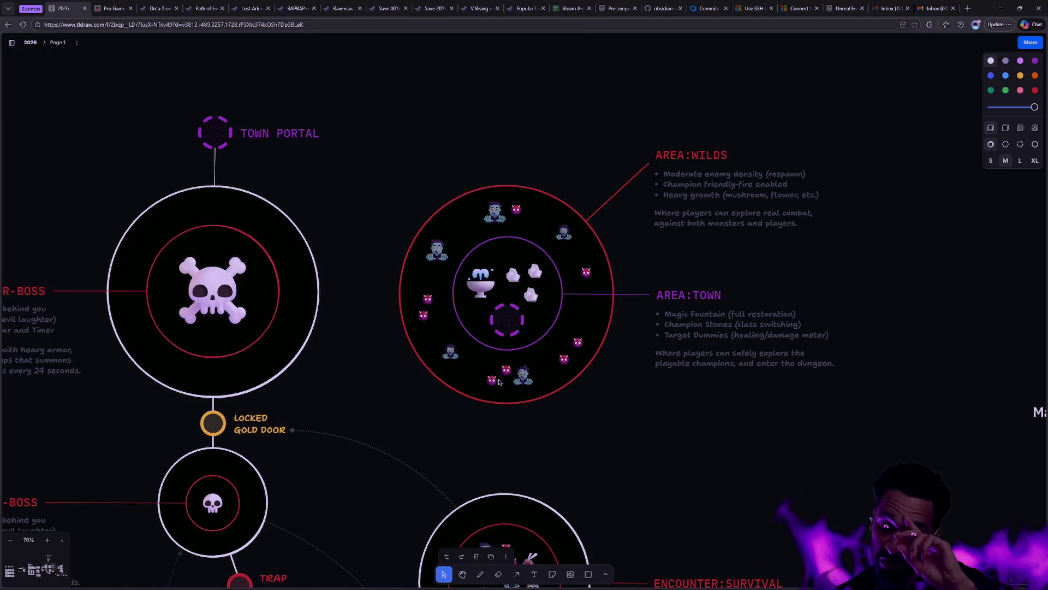
pyautogui.moveTo(668, 488); pyautogui.dragTo(678, 324)
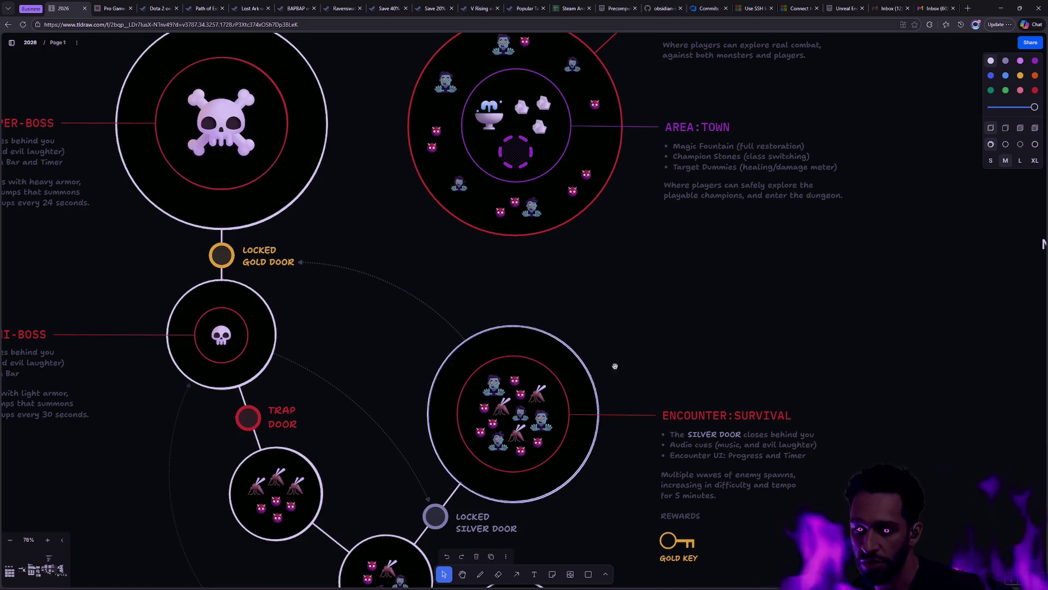
pyautogui.scroll(-3, 615, 363)
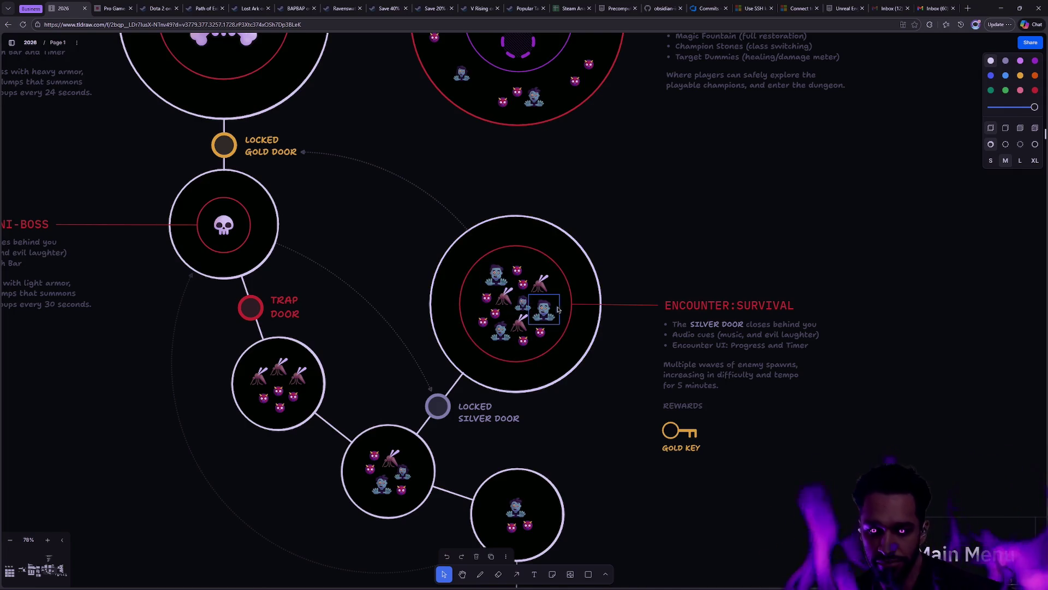
pyautogui.moveTo(691, 213); pyautogui.dragTo(666, 423)
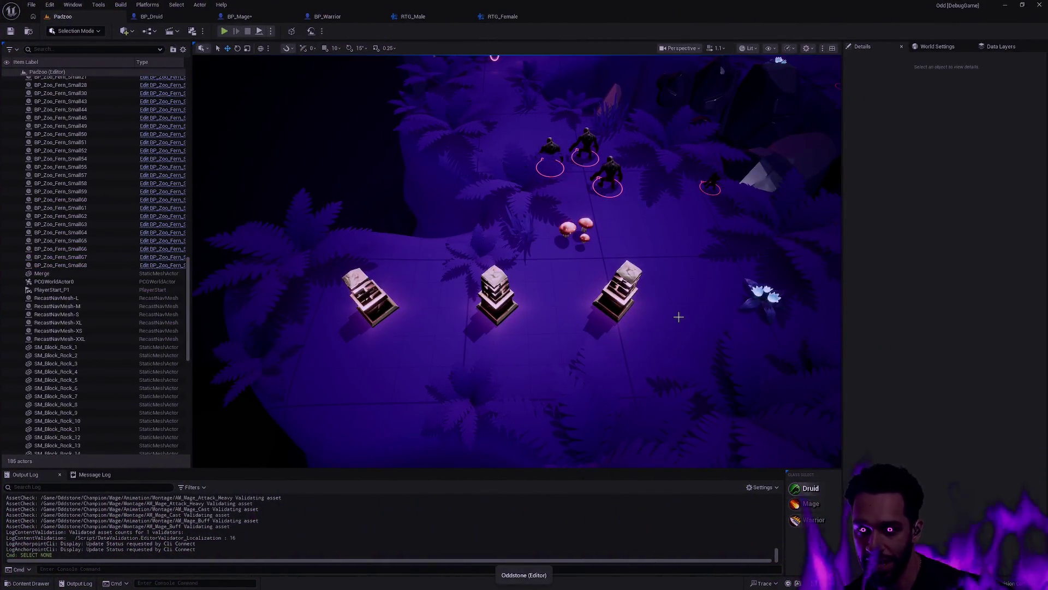
# Step: Fly the level camera across the map, then open and dismiss the quick asset picker
pyautogui.press('Right')
pyautogui.press('Up')
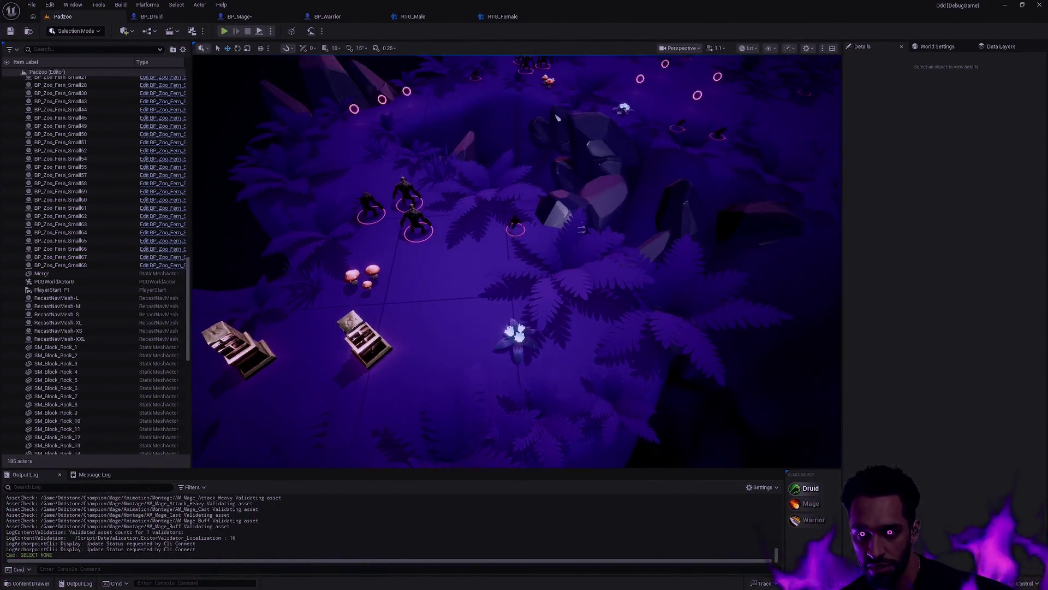
pyautogui.press('Up')
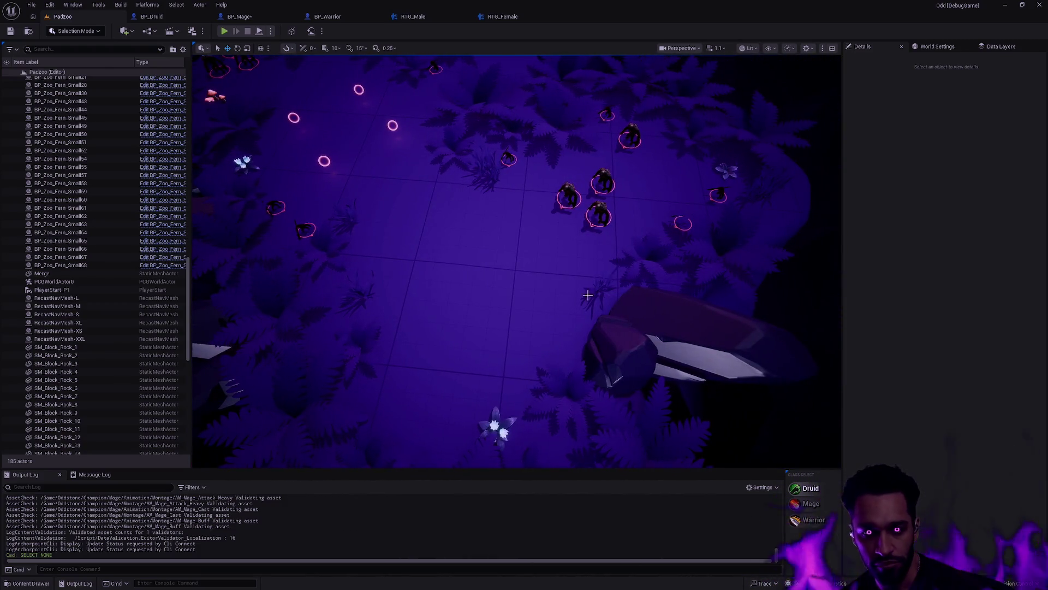
pyautogui.hotkey('ctrl', 'p')
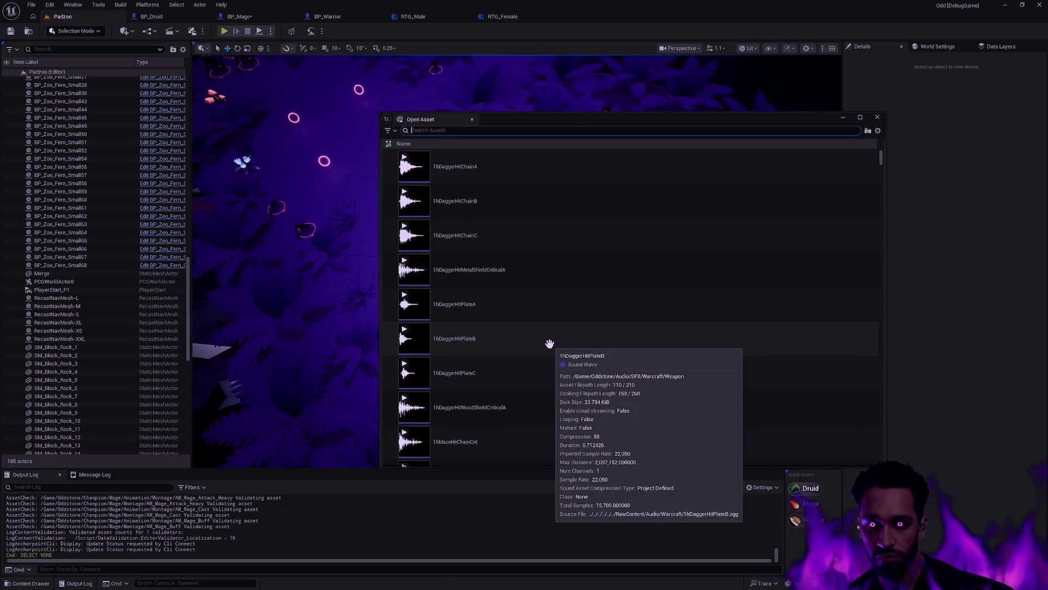
pyautogui.press('Escape')
# Step: Fix up redirectors in the old Montage folder, skipping GA_Mage checkout and deleting unreferenced redirectors
pyautogui.hotkey('ctrl', 'space')
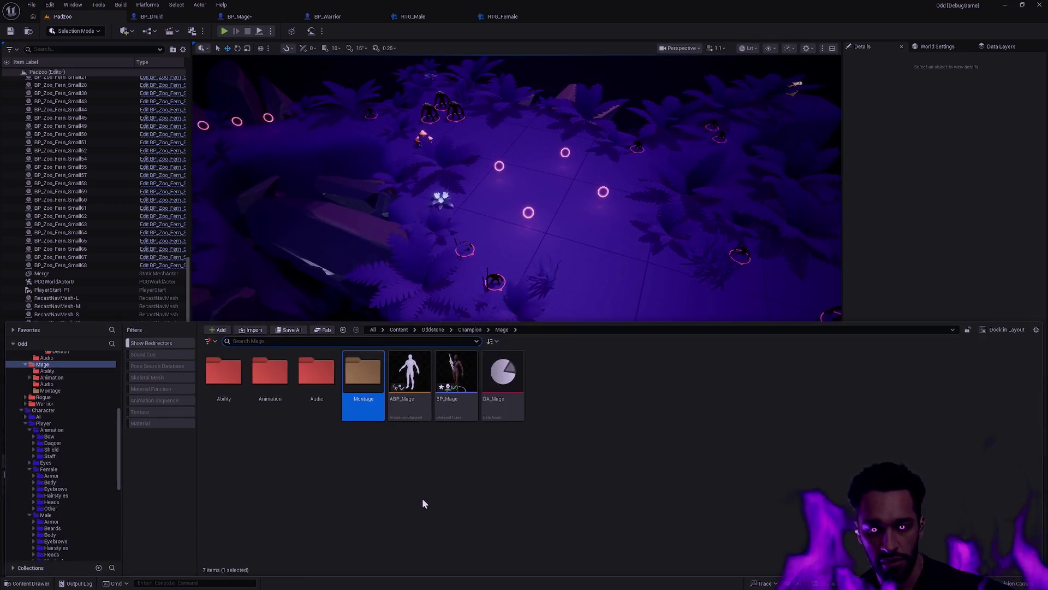
pyautogui.rightClick(369, 388)
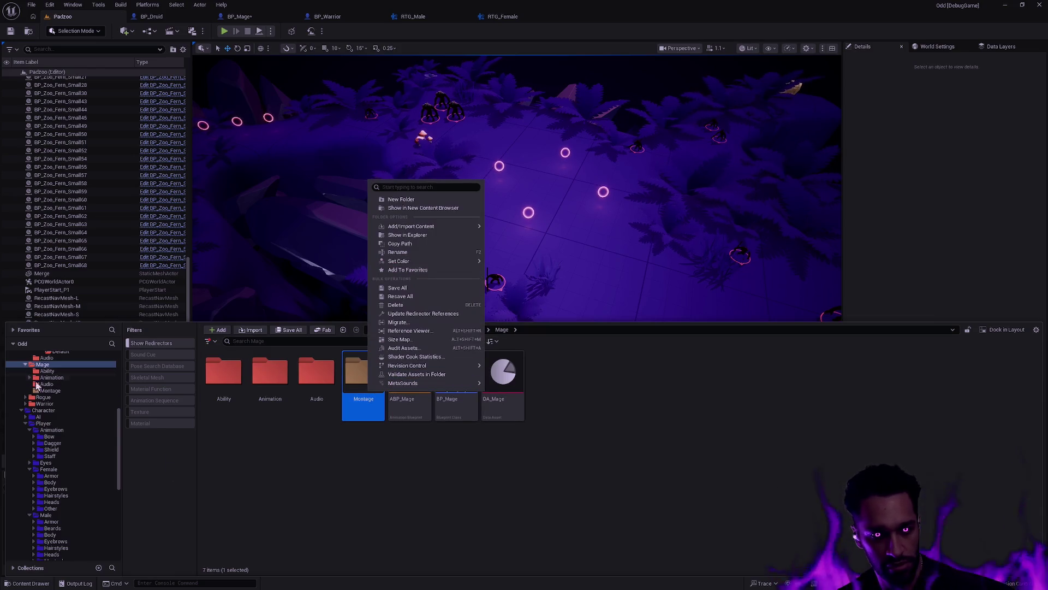
pyautogui.click(48, 390)
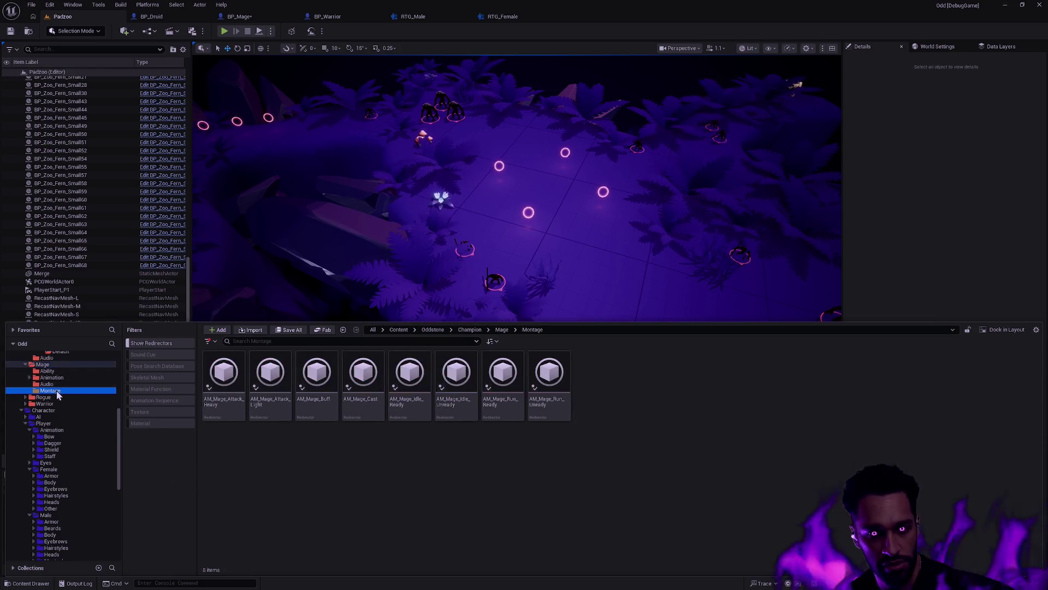
pyautogui.rightClick(55, 390)
pyautogui.click(116, 310)
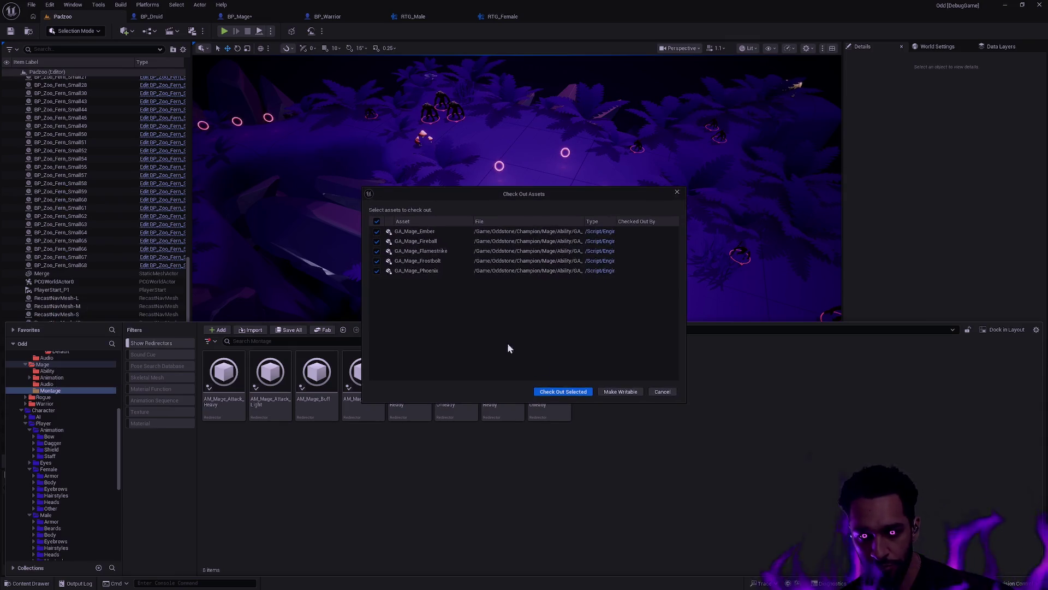
pyautogui.click(582, 391)
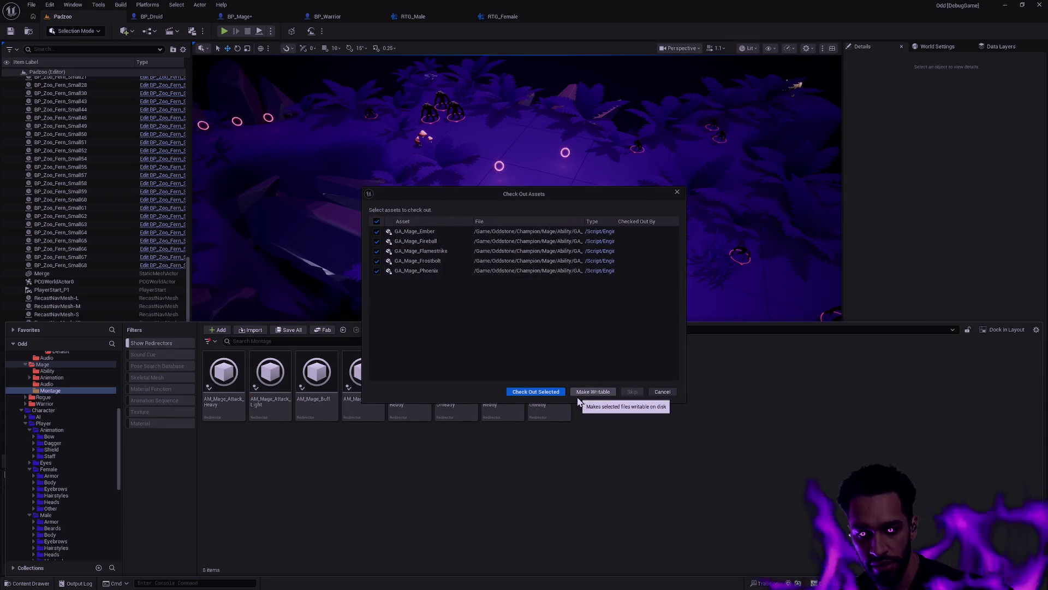
pyautogui.click(593, 393)
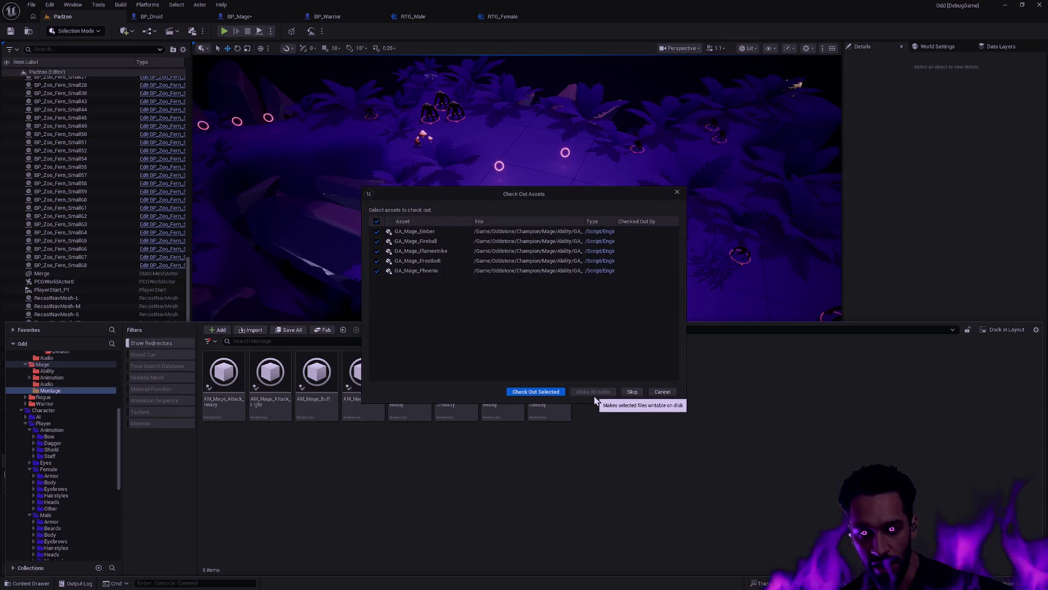
pyautogui.click(632, 392)
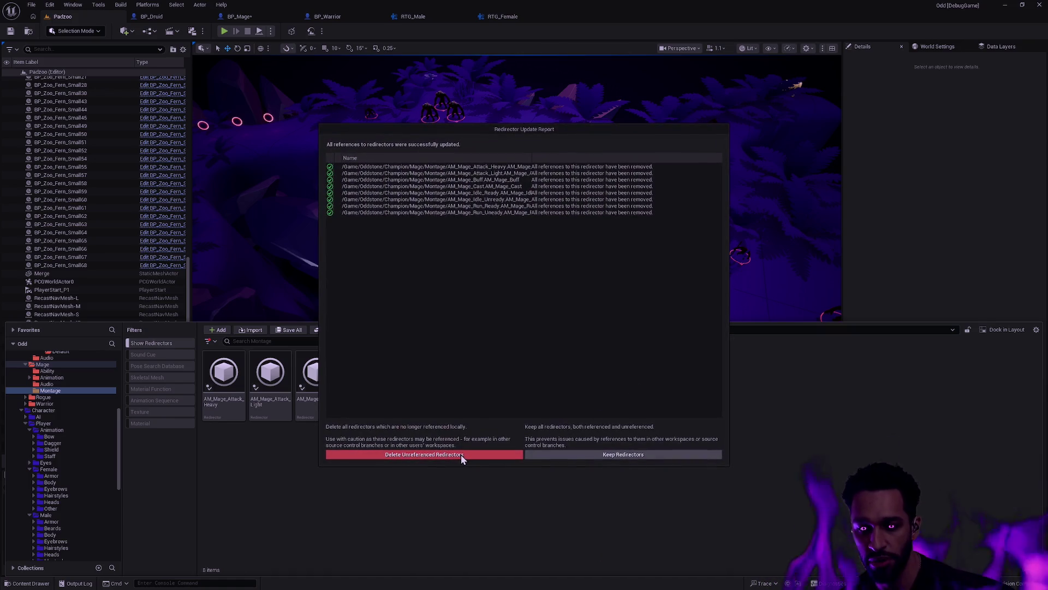
pyautogui.click(461, 456)
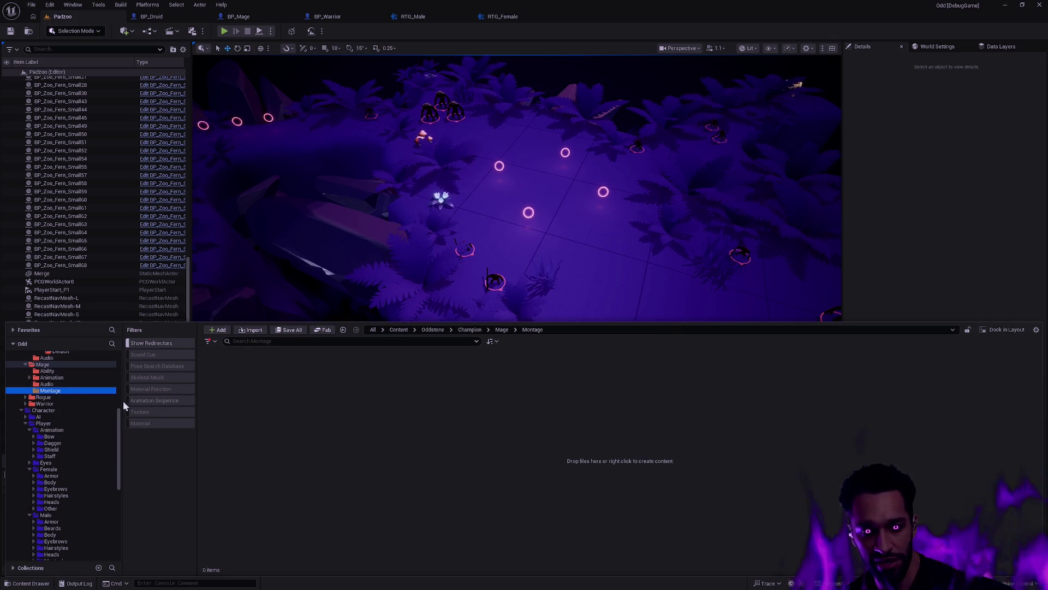
# Step: Confirm the old Montage folder is empty and delete it from the Mage folder
pyautogui.click(54, 384)
pyautogui.click(57, 391)
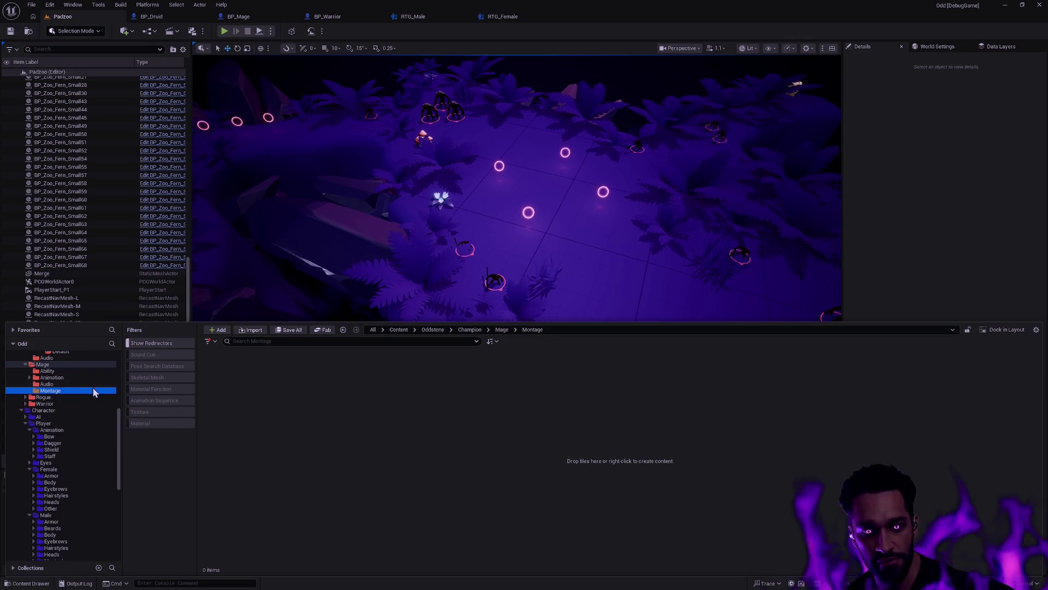
pyautogui.click(42, 365)
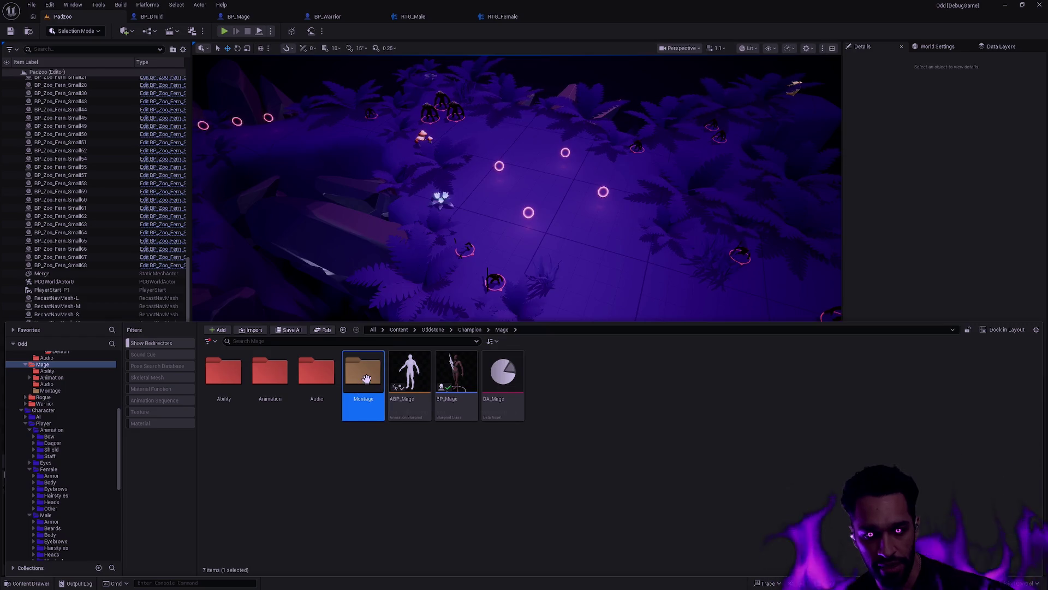
pyautogui.press('Delete')
pyautogui.click(417, 424)
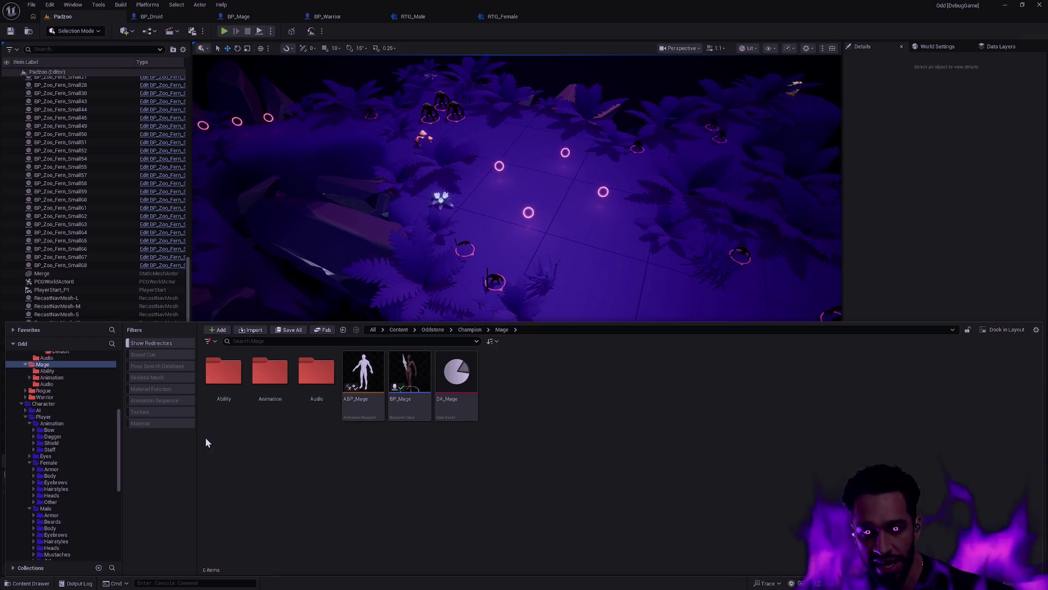
# Step: Check that the eight Mage montages now sit under Animation/Montage
pyautogui.moveTo(197, 425); pyautogui.dragTo(189, 426)
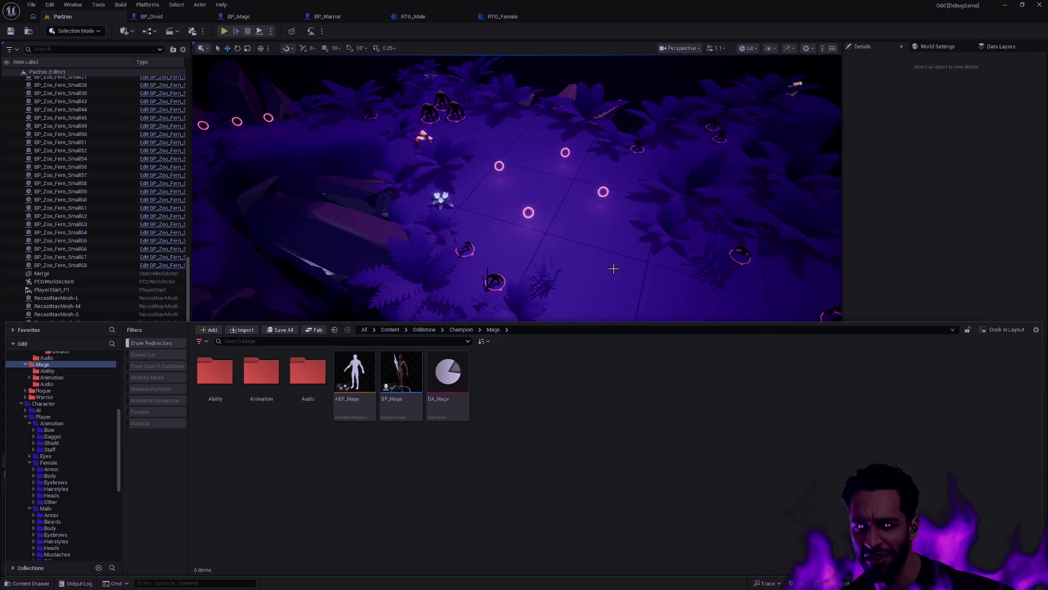
pyautogui.click(65, 378)
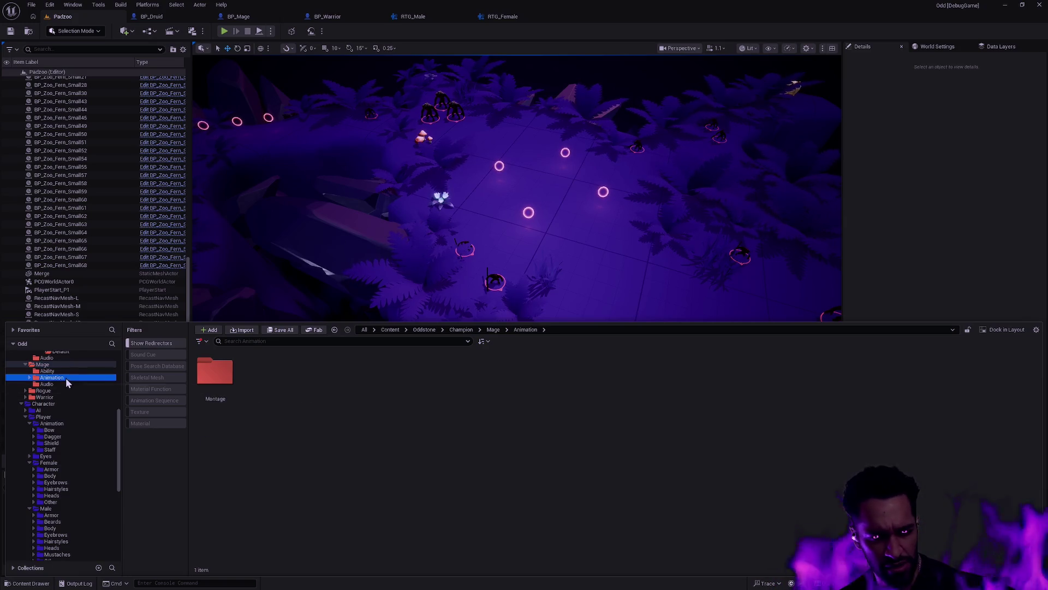
pyautogui.click(29, 377)
pyautogui.click(54, 384)
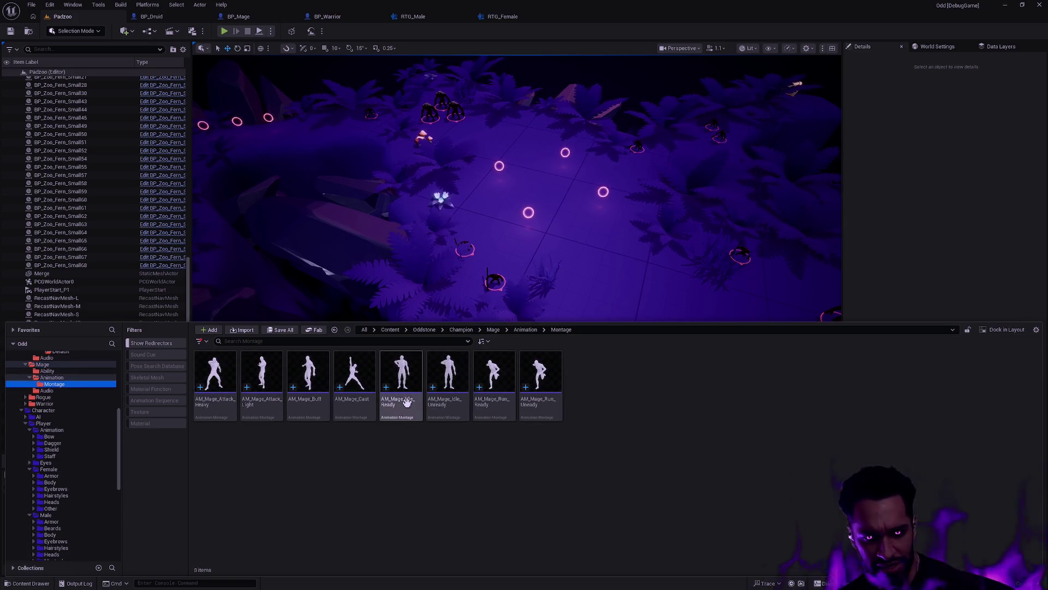
pyautogui.click(49, 377)
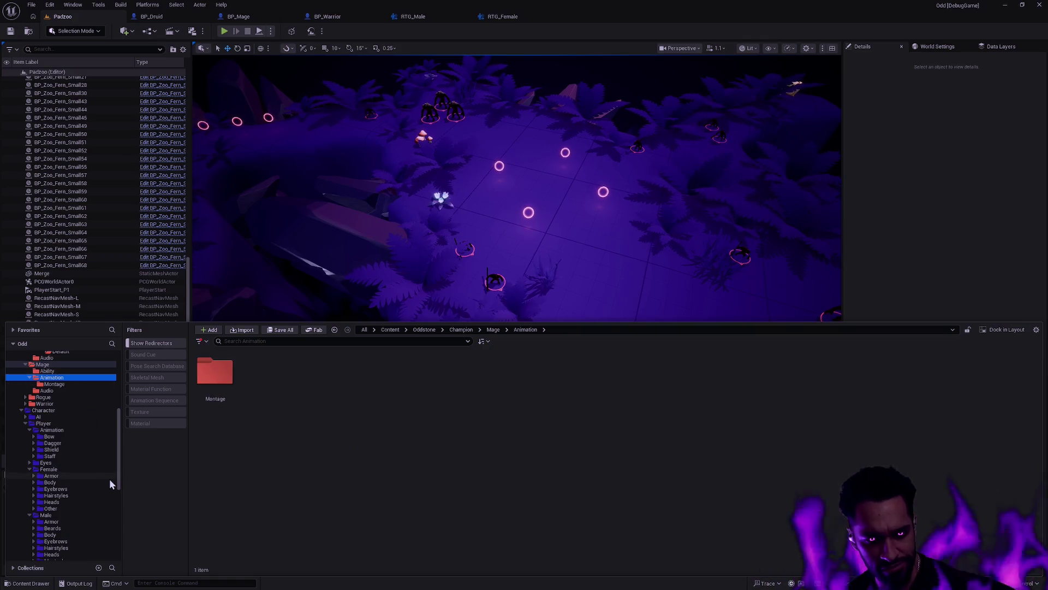
# Step: Scroll the folder tree and open the Character/Player/Female folder
pyautogui.scroll(-4, 117, 508)
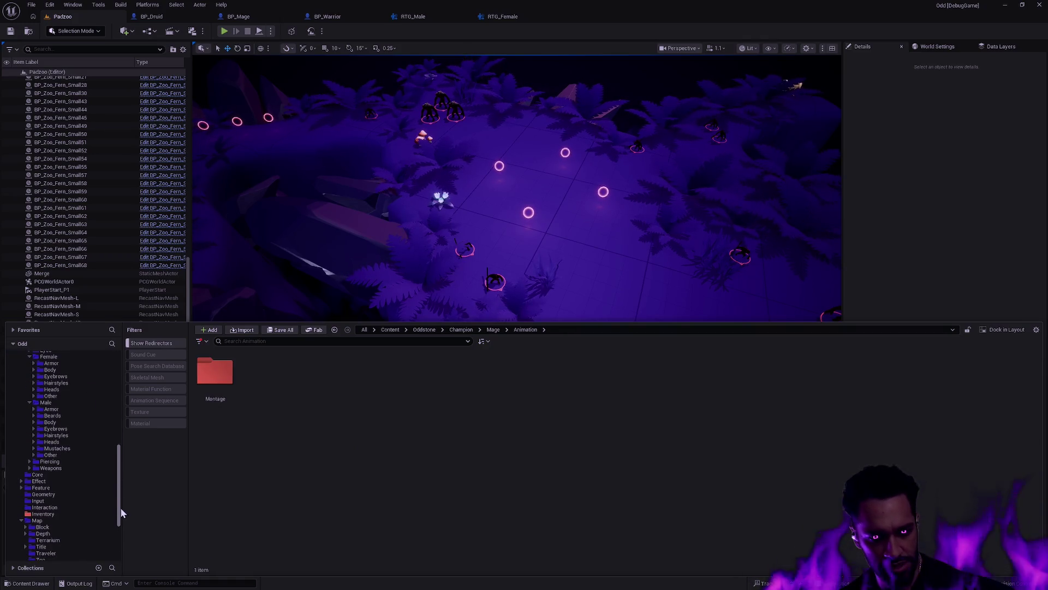
pyautogui.scroll(-1, 121, 513)
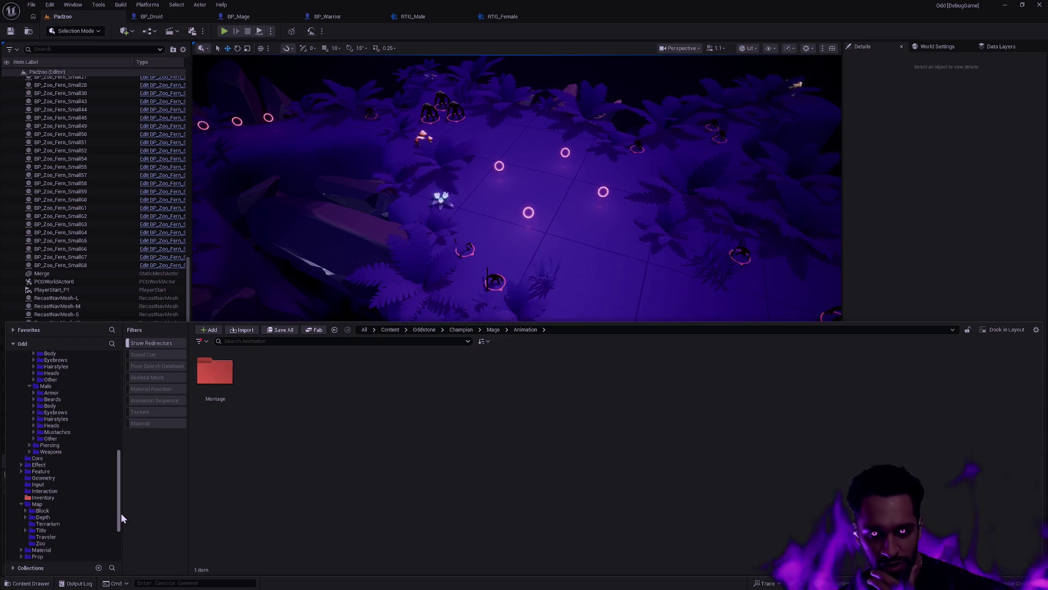
pyautogui.scroll(1, 120, 513)
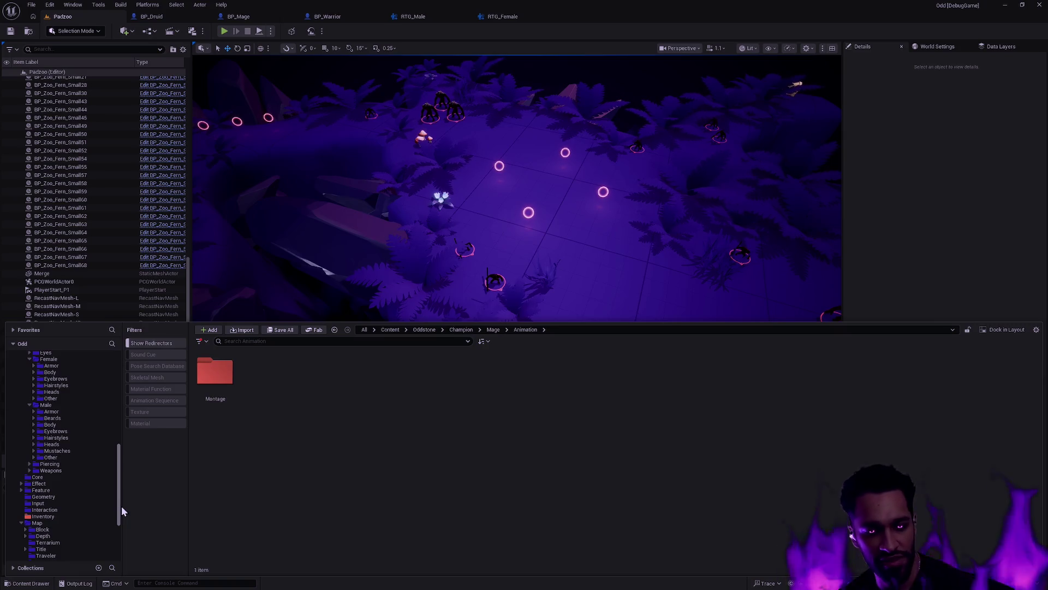
pyautogui.moveTo(120, 483); pyautogui.dragTo(119, 451)
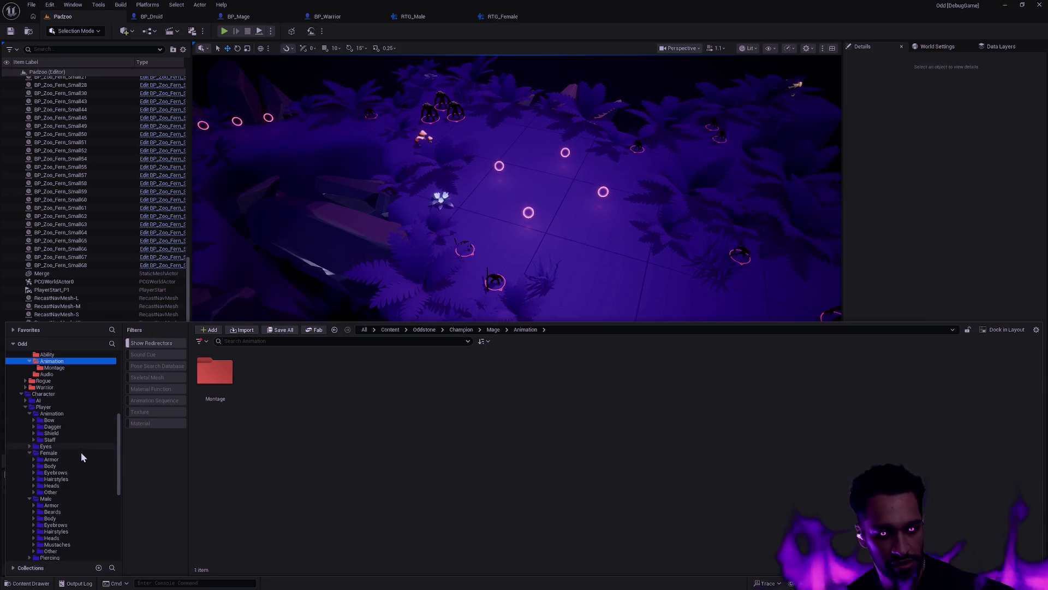
pyautogui.click(63, 455)
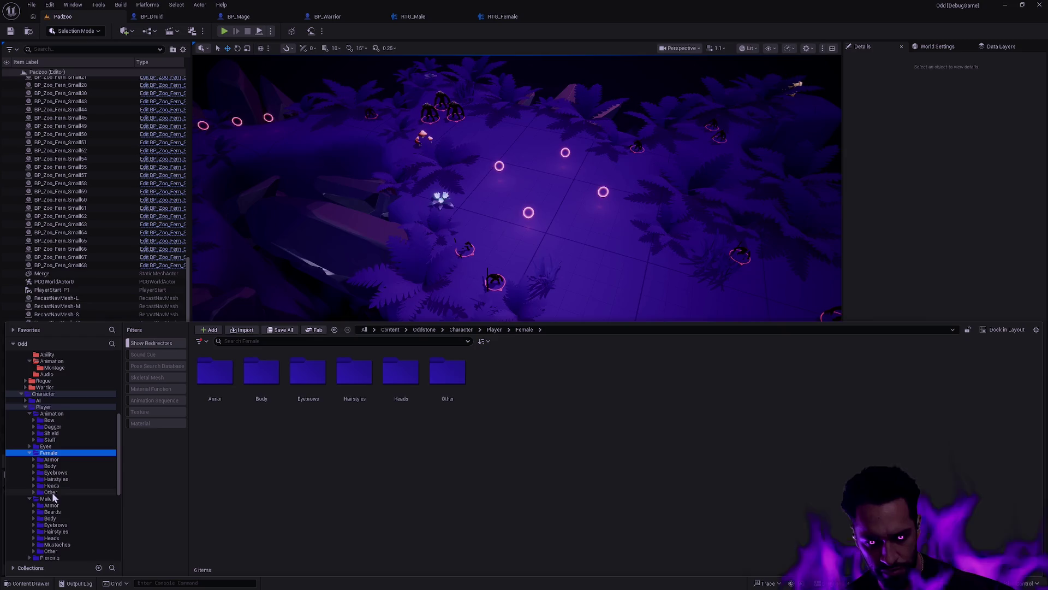
# Step: Move the Staff MotionMatching folder into the red Mage Animation folder, making affected files writable
pyautogui.click(69, 467)
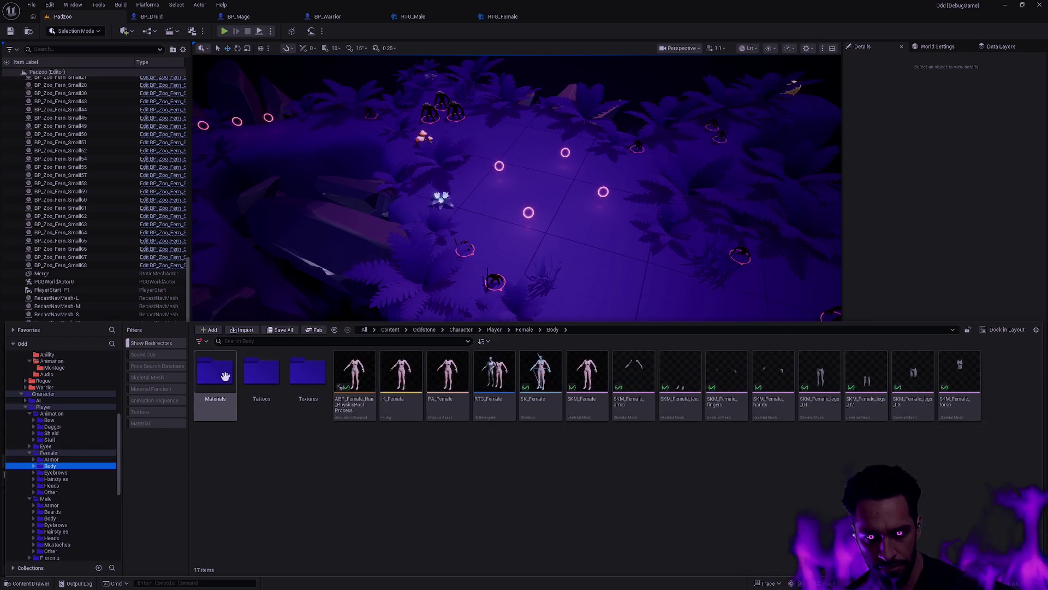
pyautogui.click(61, 441)
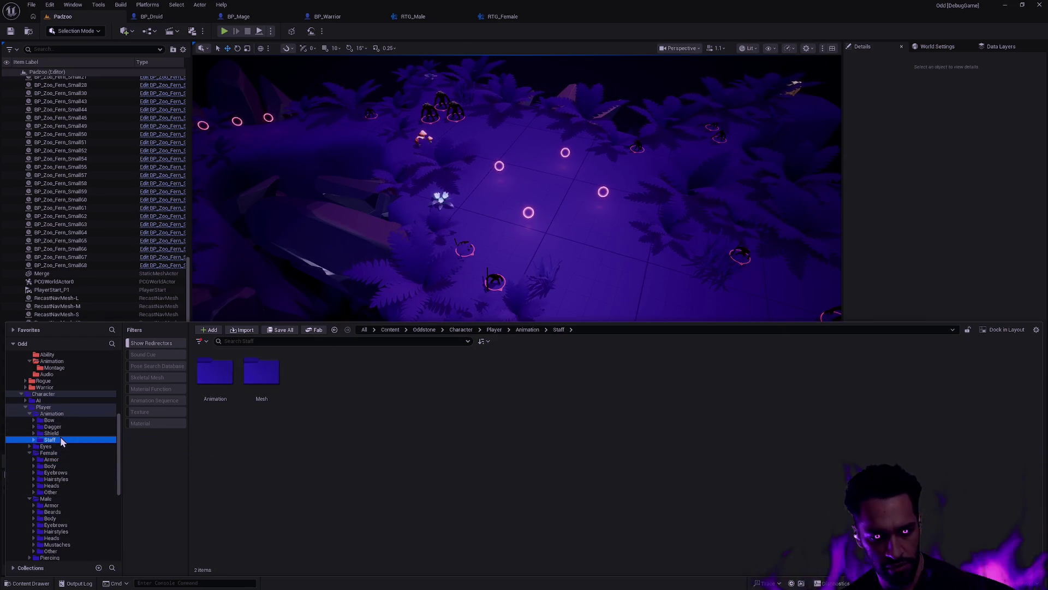
pyautogui.doubleClick(215, 374)
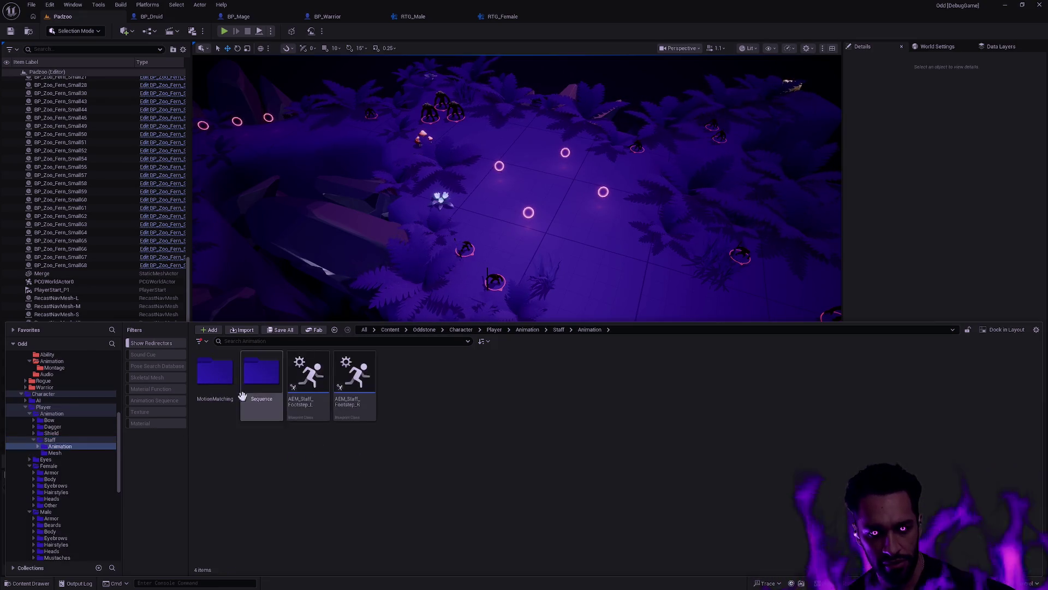
pyautogui.moveTo(215, 374); pyautogui.dragTo(56, 361)
pyautogui.click(92, 385)
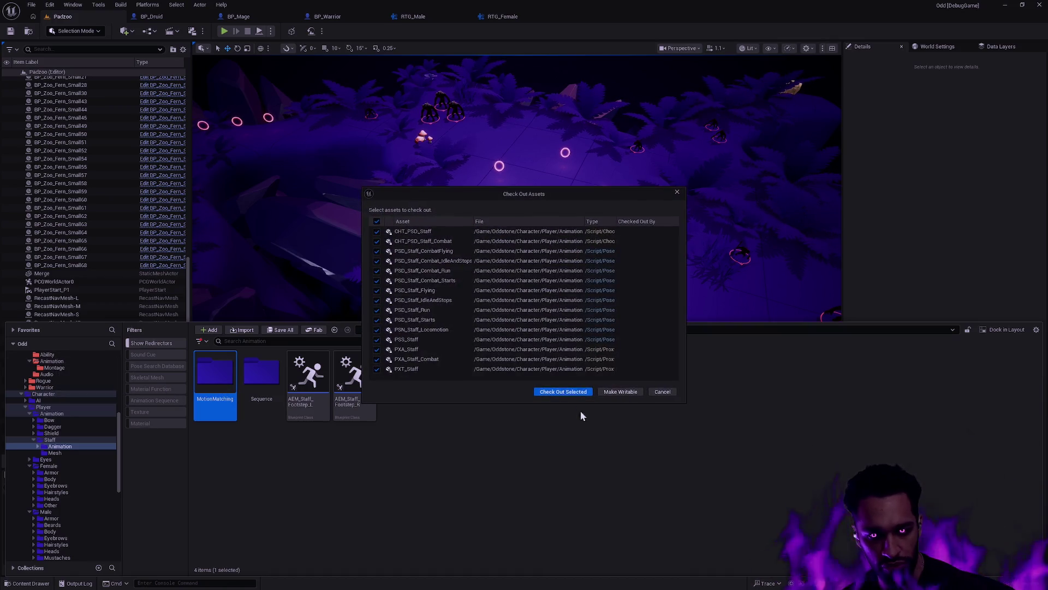
pyautogui.click(617, 391)
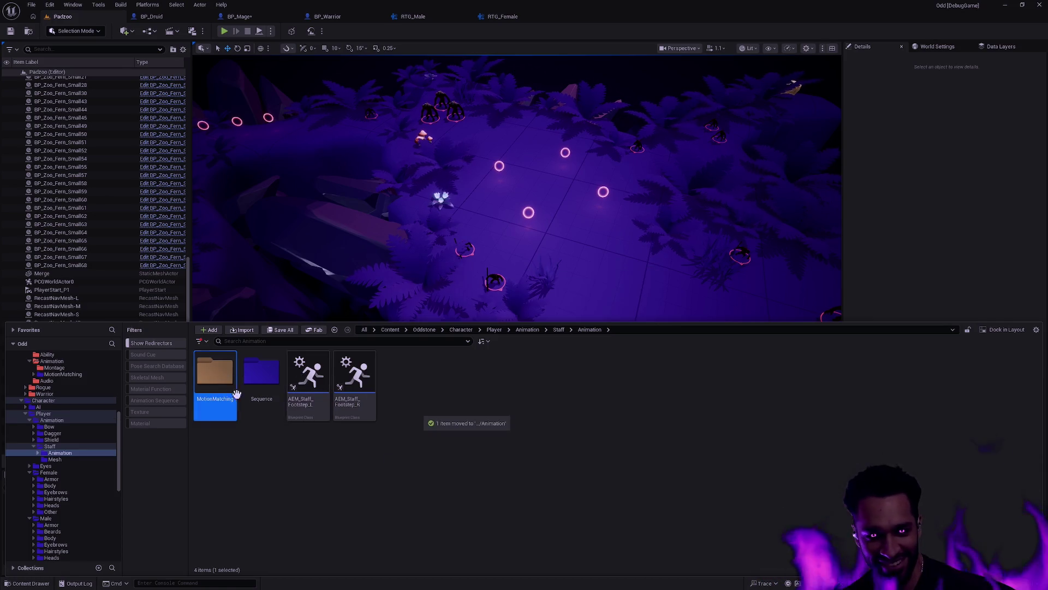
# Step: Update redirector references for the old MotionMatching folder, check out ABP_Mage, and delete unreferenced redirectors
pyautogui.doubleClick(215, 374)
pyautogui.hotkey('alt', 'Left')
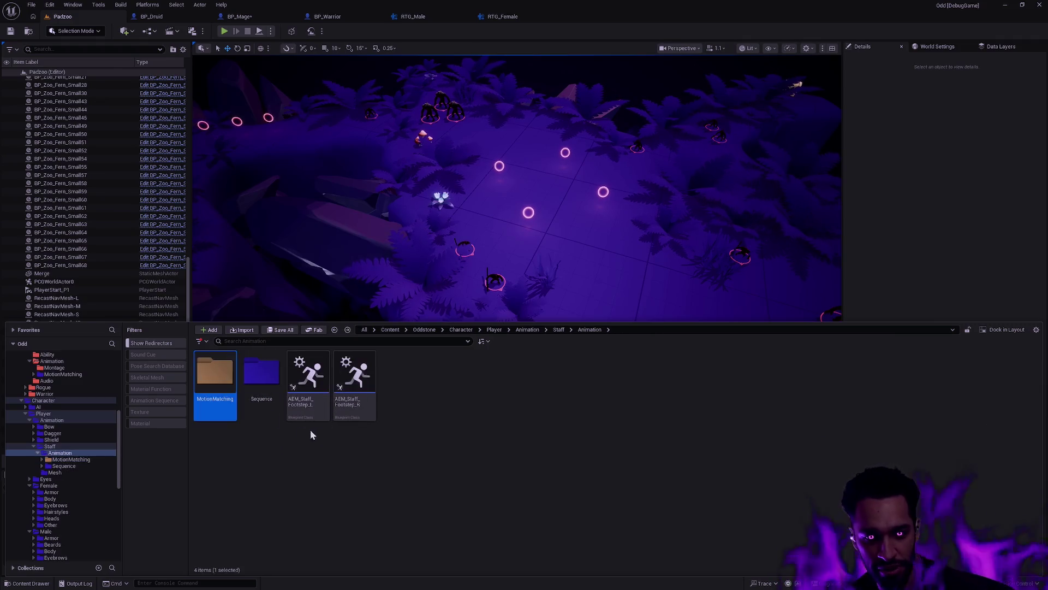
pyautogui.rightClick(235, 379)
pyautogui.rightClick(214, 377)
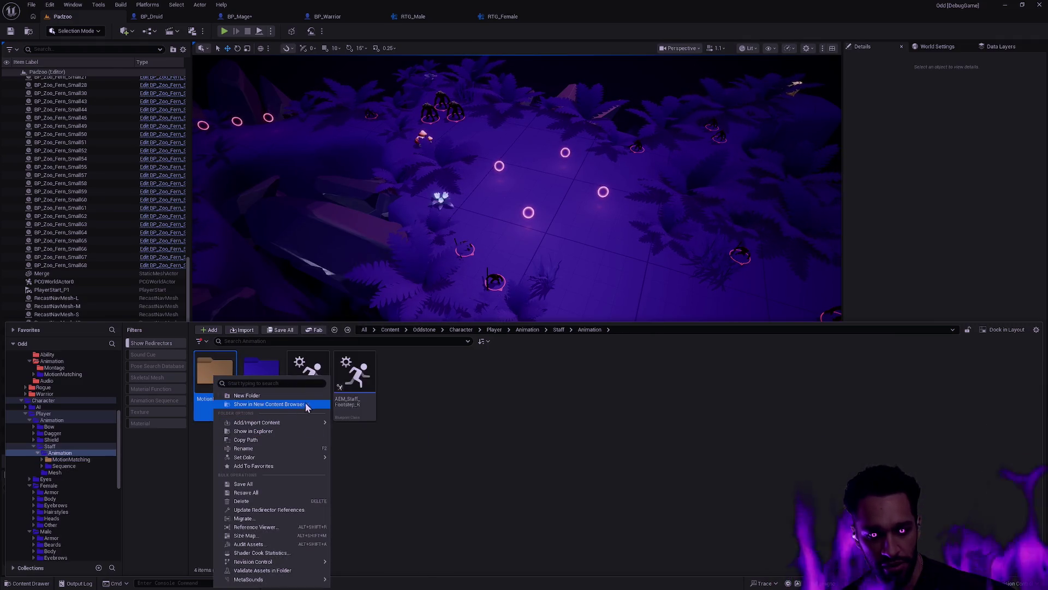
pyautogui.moveTo(304, 457)
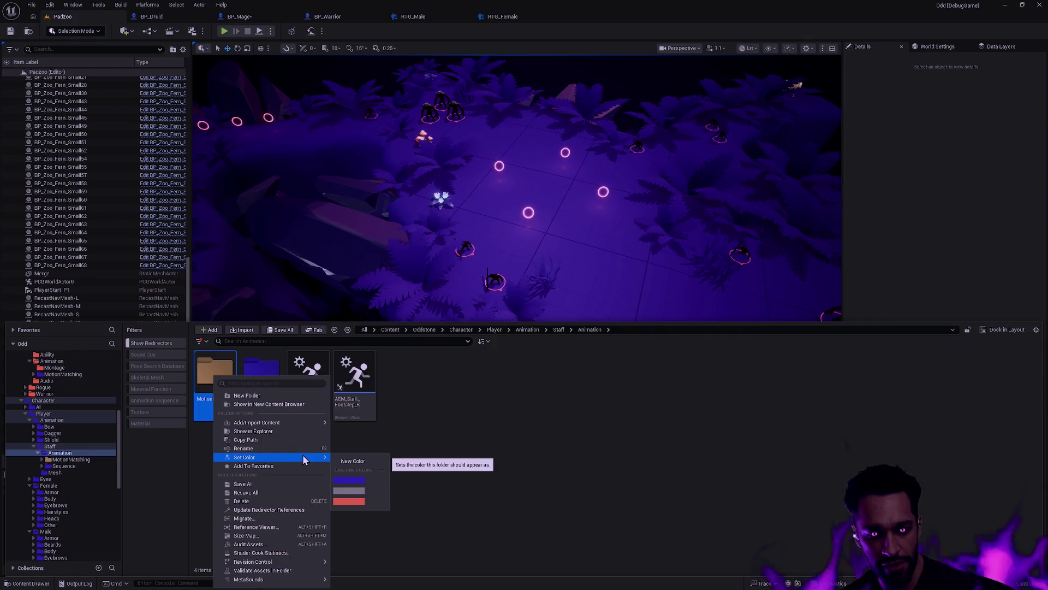
pyautogui.click(256, 510)
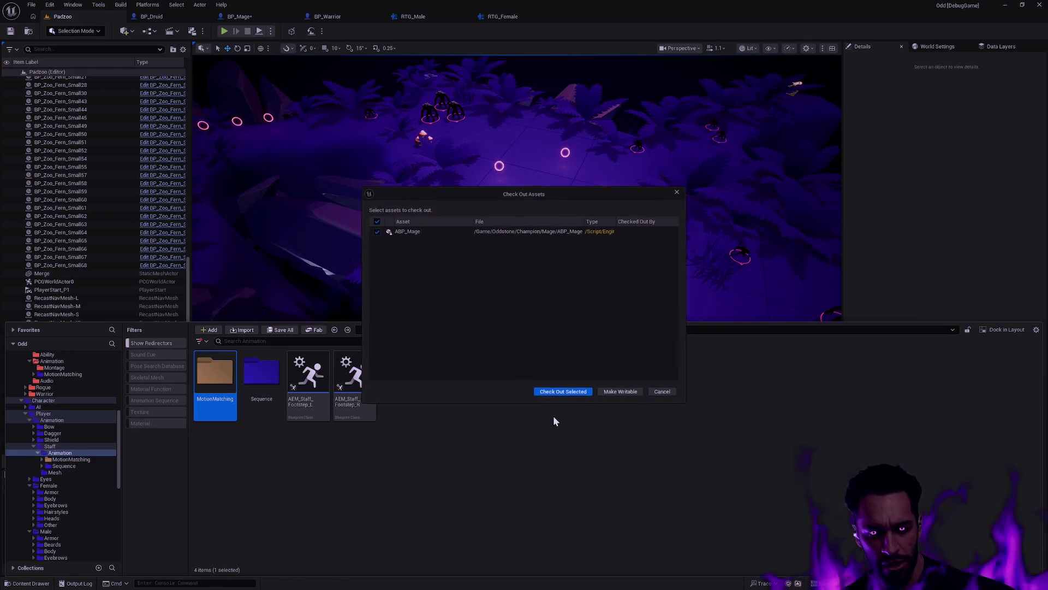
pyautogui.click(565, 392)
pyautogui.click(562, 392)
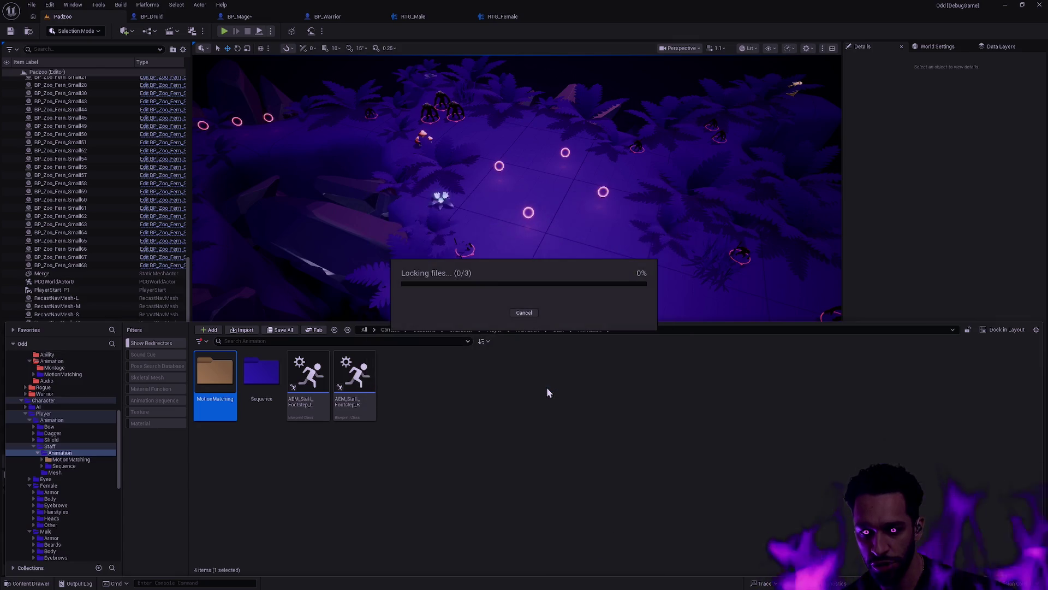
pyautogui.click(478, 455)
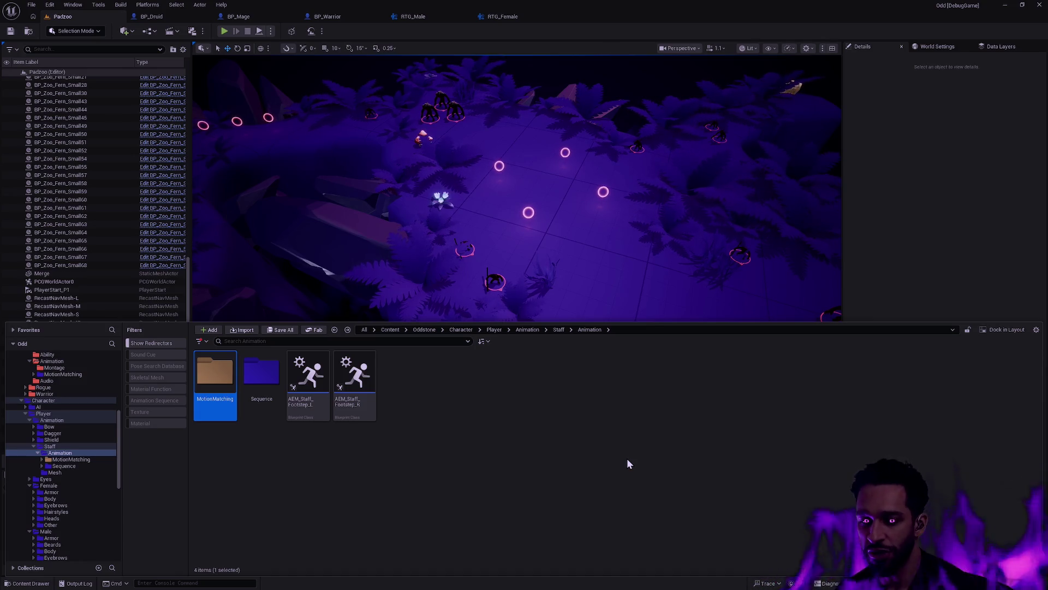
# Step: Check that the old MotionMatching folder and its Databases/Combat subfolders are empty, then delete MotionMatching
pyautogui.click(585, 440)
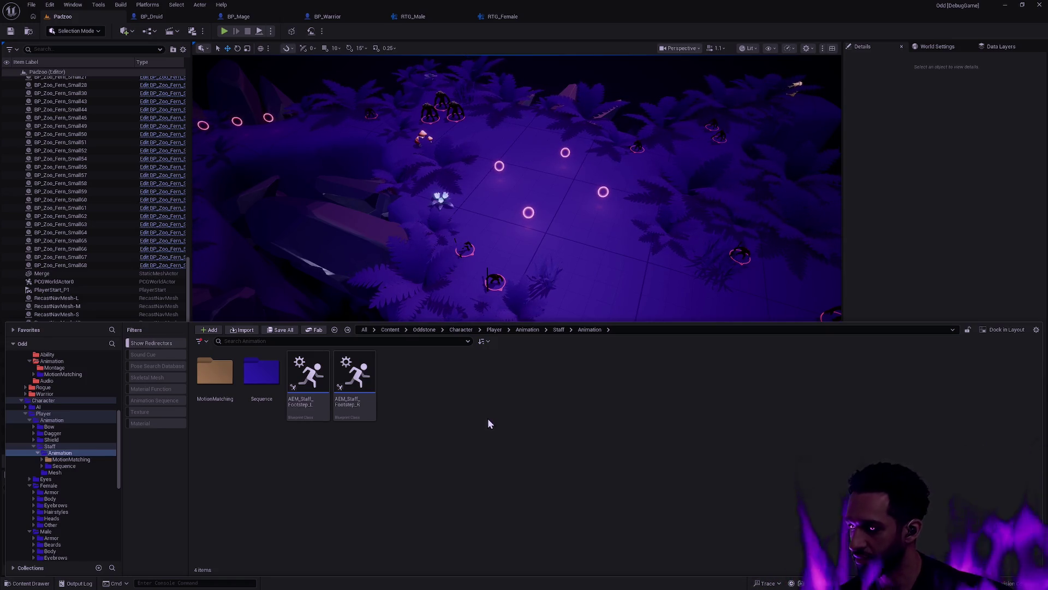
pyautogui.doubleClick(234, 388)
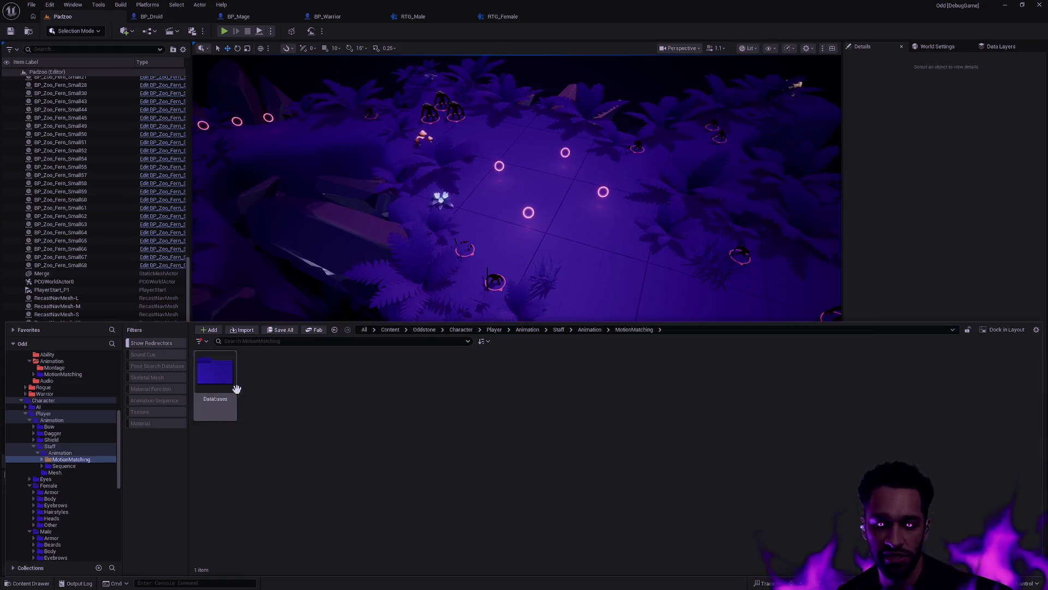
pyautogui.hotkey('alt', 'Left')
pyautogui.hotkey('alt', 'Right')
pyautogui.doubleClick(221, 380)
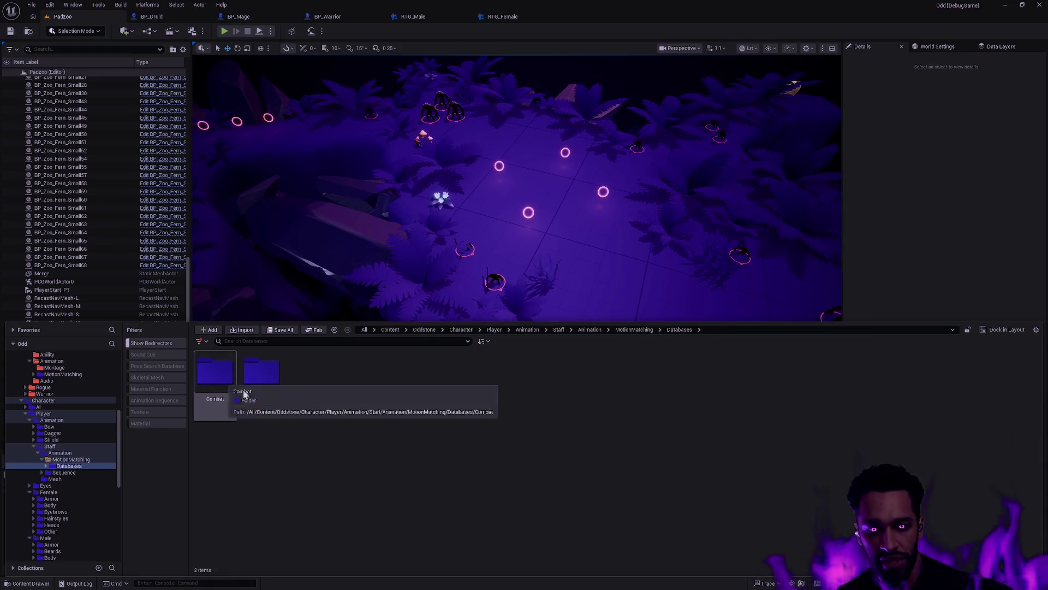
pyautogui.doubleClick(243, 392)
pyautogui.hotkey('alt', 'Left')
pyautogui.hotkey('alt', 'Left')
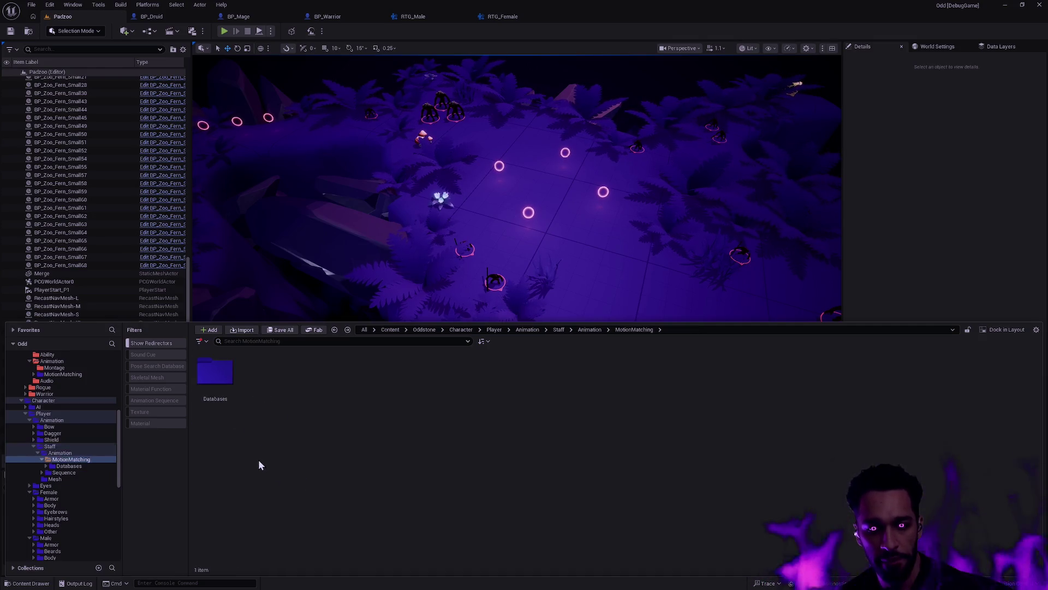
pyautogui.hotkey('alt', 'Left')
pyautogui.press('Delete')
pyautogui.click(301, 438)
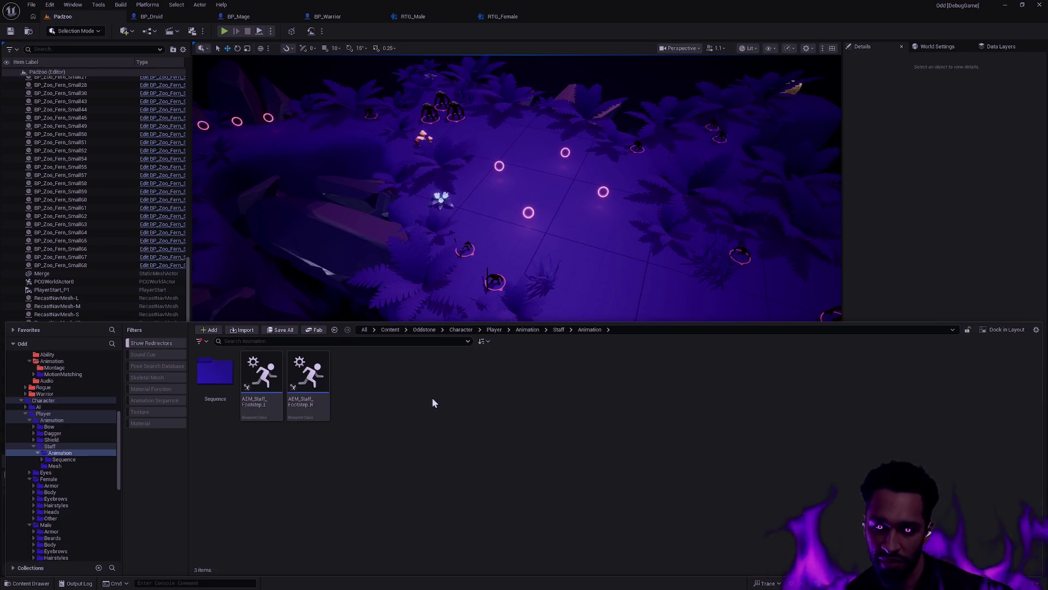
# Step: Expand Champion/Mage/Animation/MotionMatching and open its Databases folder, glancing into Default before returning
pyautogui.click(34, 374)
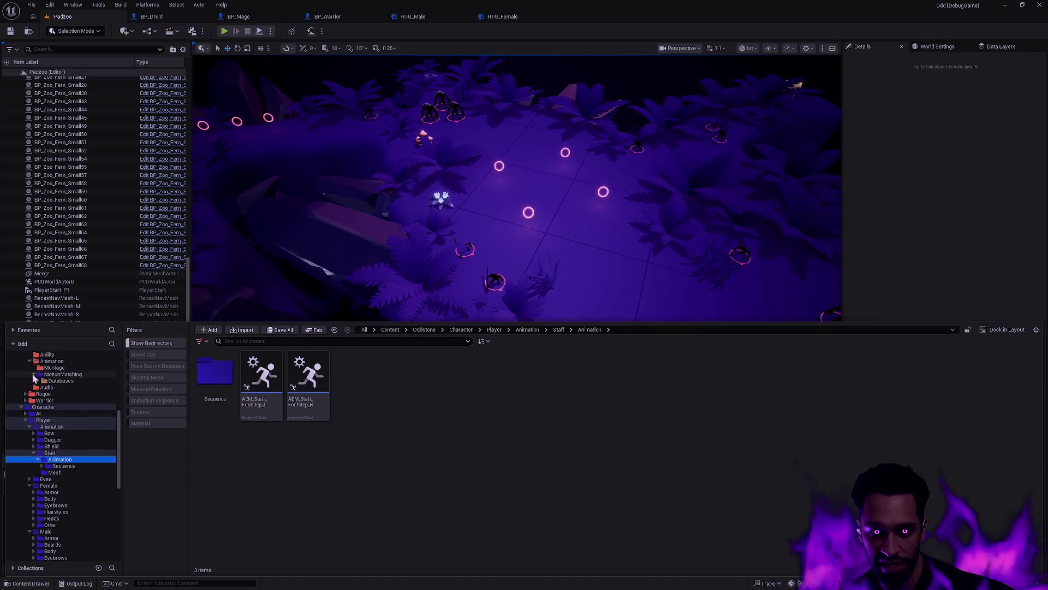
pyautogui.click(61, 381)
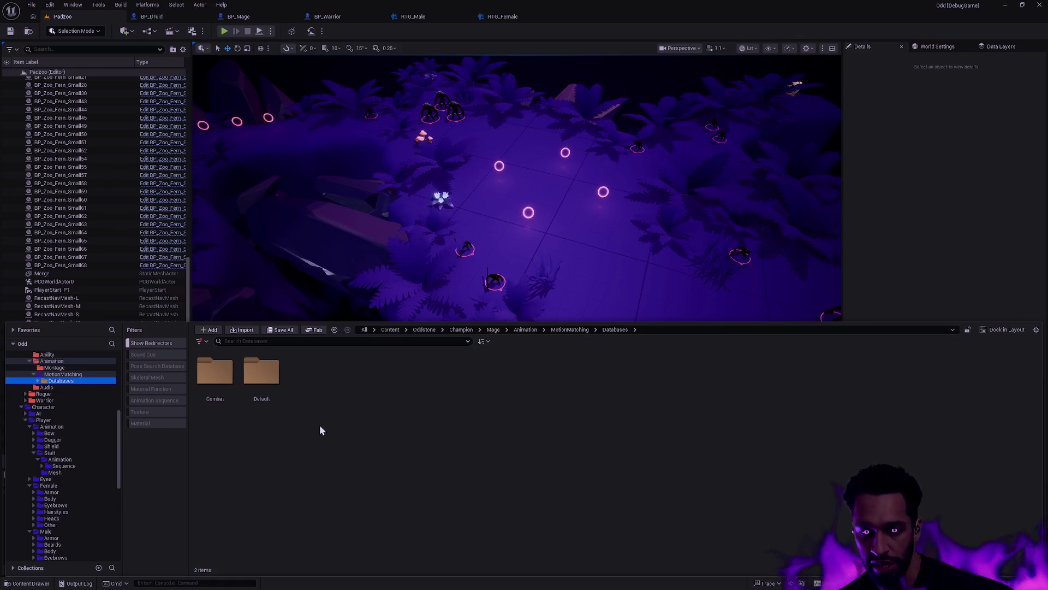
pyautogui.click(38, 381)
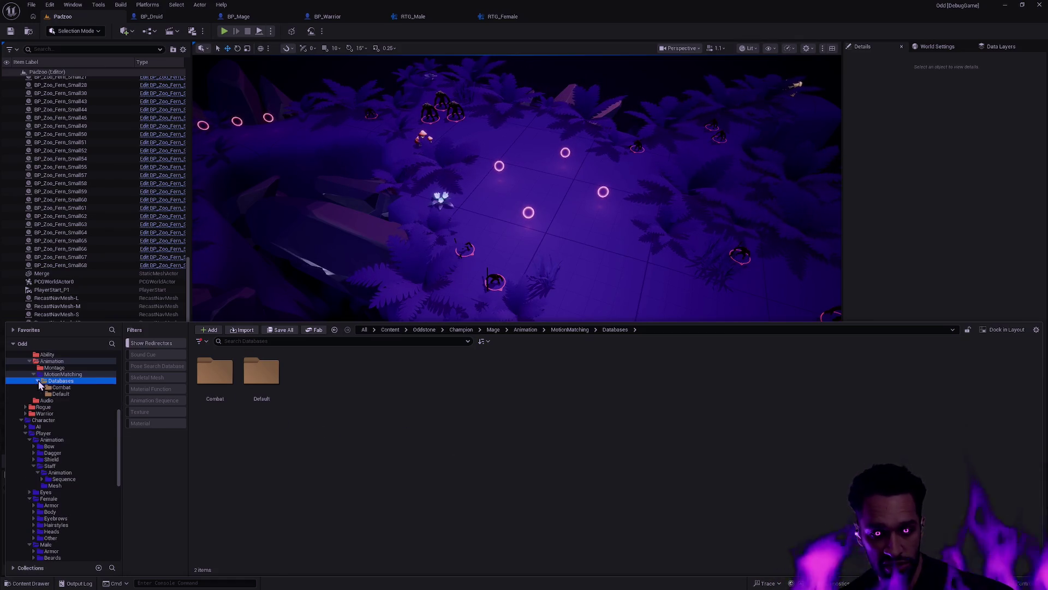
pyautogui.click(70, 394)
pyautogui.click(73, 382)
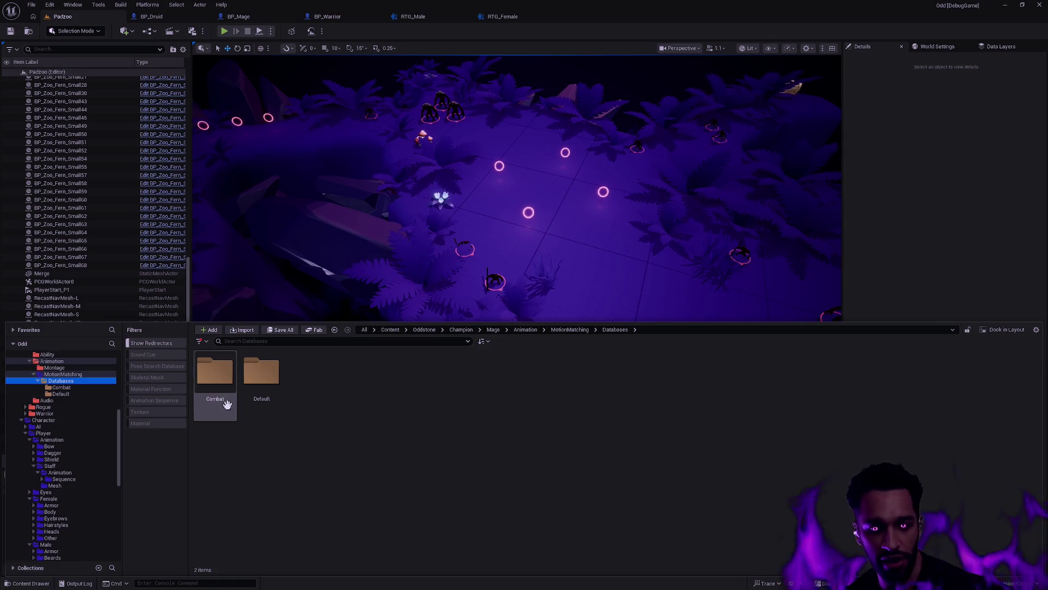
# Step: Colour the MotionMatching, Databases, Combat and Default folders red
pyautogui.rightClick(63, 374)
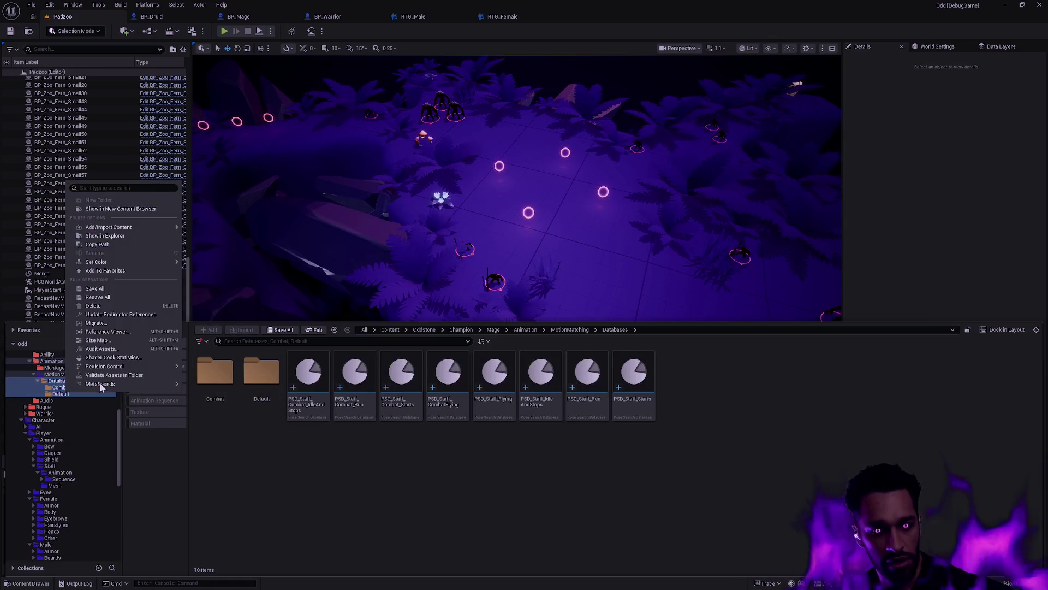
pyautogui.press('Escape')
pyautogui.keyDown('shift'); pyautogui.click(61, 394); pyautogui.keyUp('shift')
pyautogui.rightClick(63, 377)
pyautogui.moveTo(132, 456)
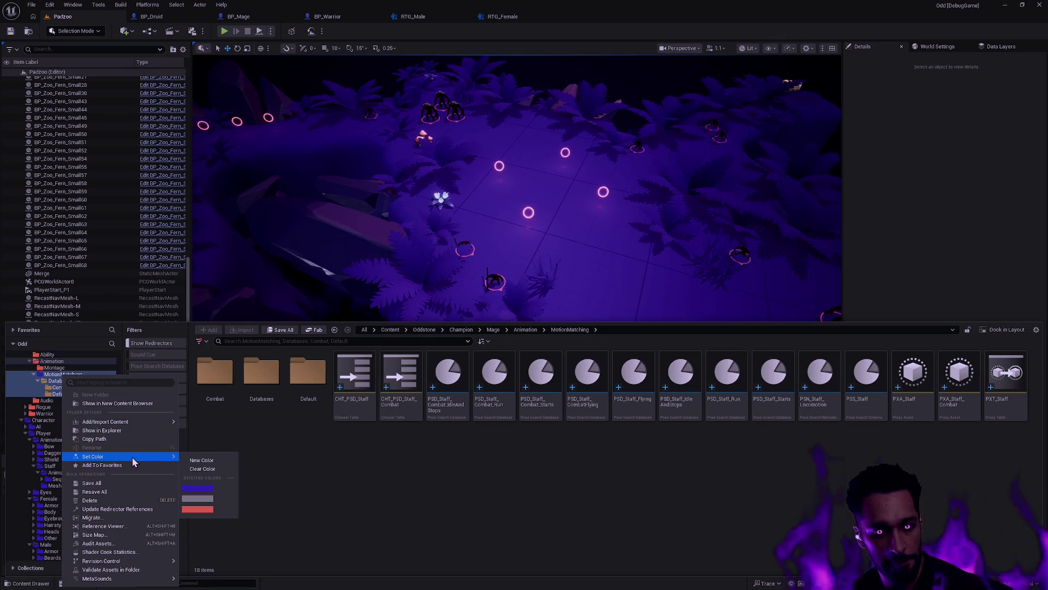
pyautogui.click(201, 509)
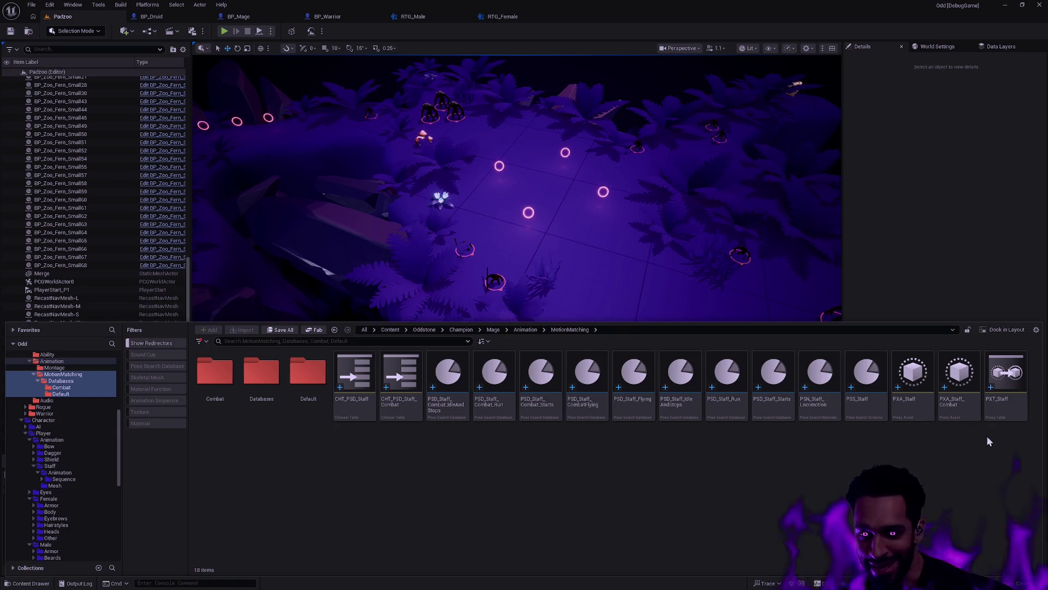
# Step: Select all the staff assets from PXT_Staff onward and open the Batch Renamer with F2
pyautogui.click(1007, 382)
pyautogui.keyDown('shift'); pyautogui.click(358, 404); pyautogui.keyUp('shift')
pyautogui.press('F2')
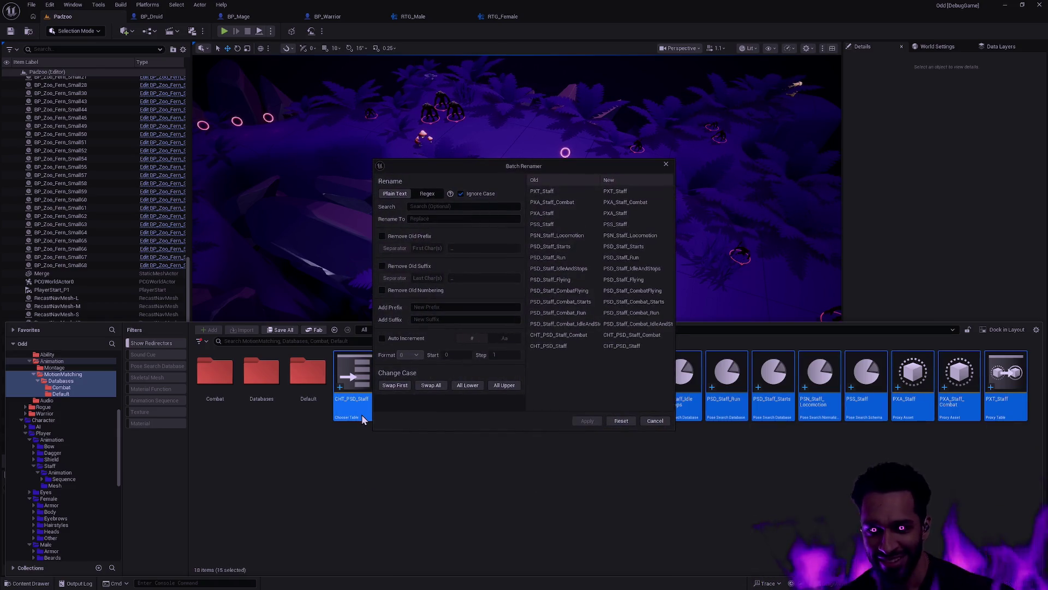